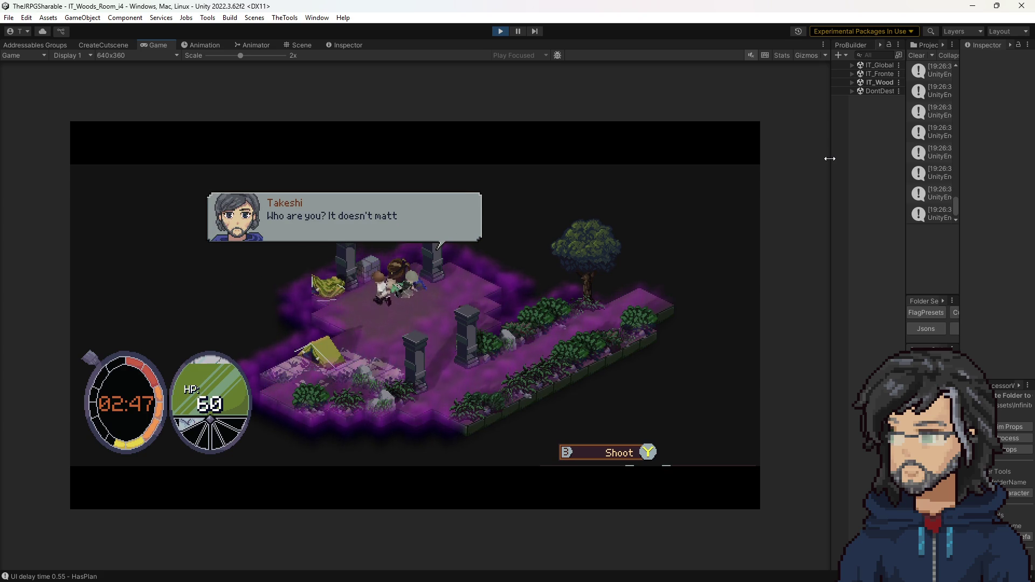
# Skip the cutscene dialogue and walk the player along the path into the next room.
pyautogui.press('space')
pyautogui.press('space')
pyautogui.press('space')
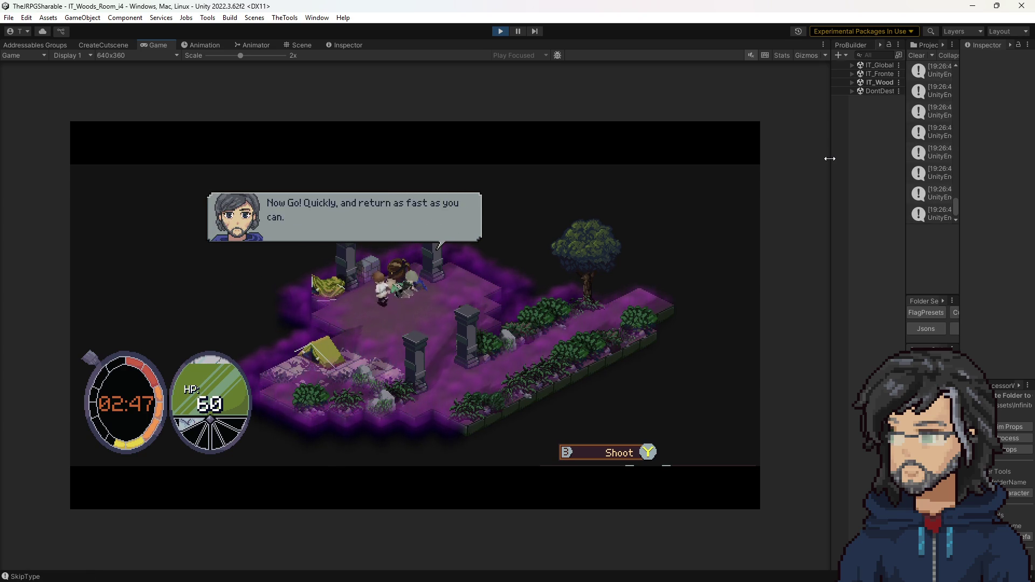
pyautogui.press('space')
pyautogui.press('s')
pyautogui.press('w')
pyautogui.press('w')
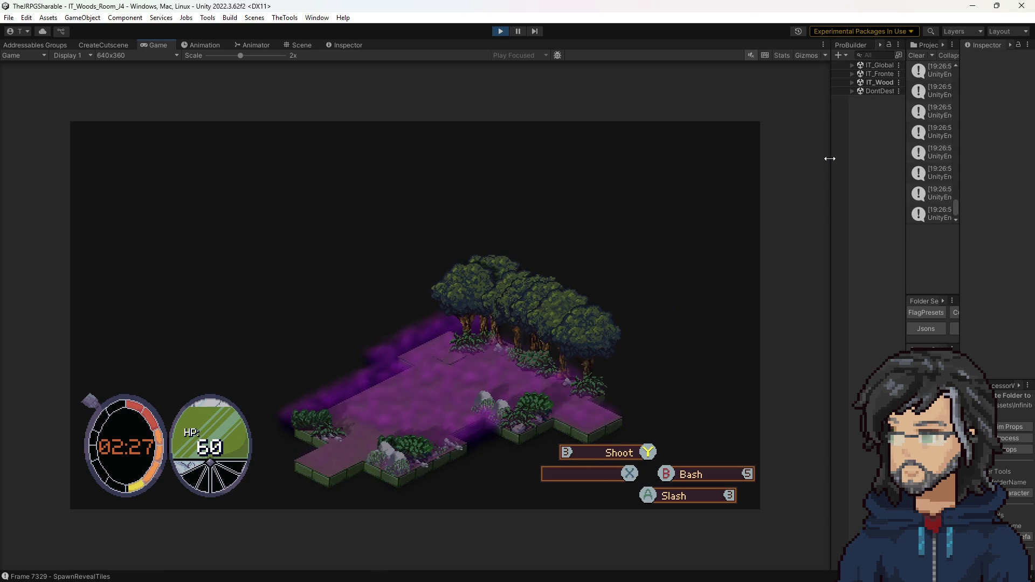
pyautogui.press('w')
# Explore the woods room up the path, then walk off its right edge.
pyautogui.press('a')
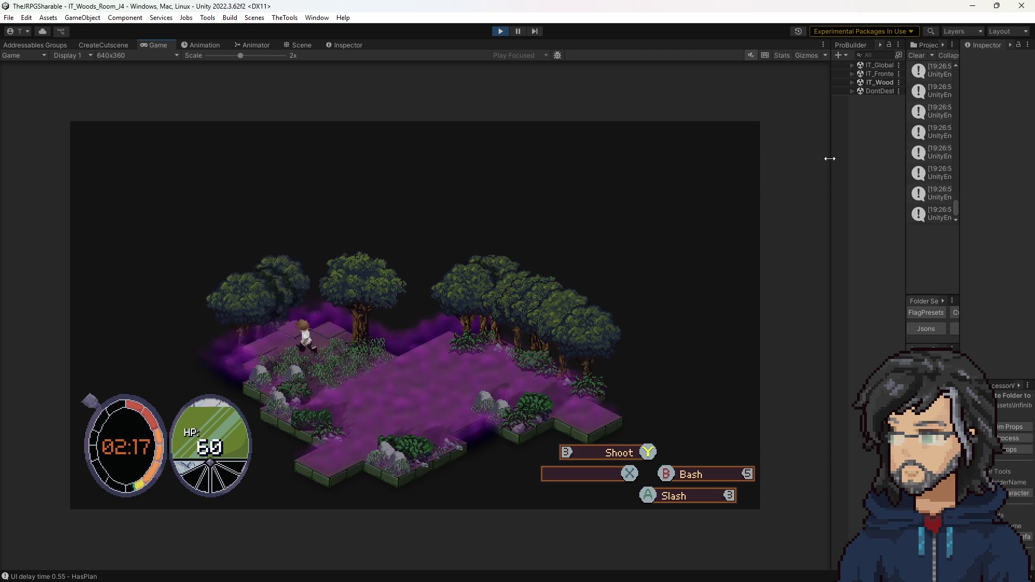
pyautogui.press('d')
pyautogui.press('w')
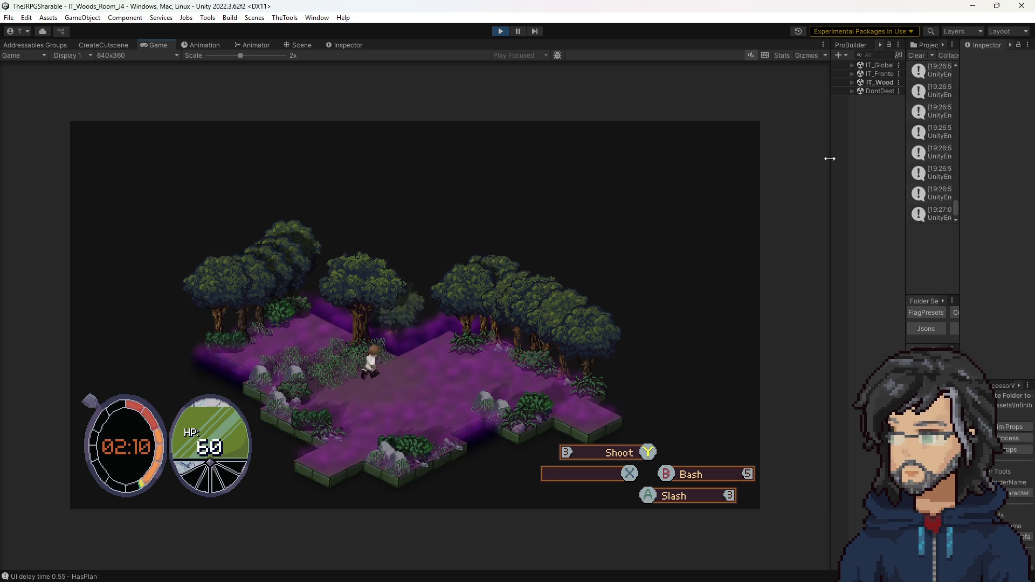
pyautogui.press('w')
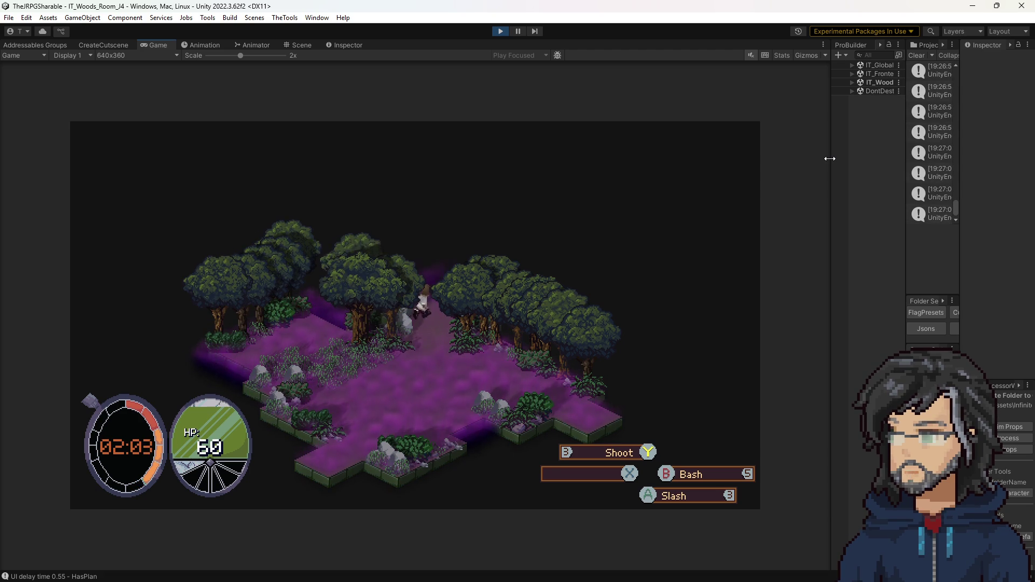
pyautogui.press('w')
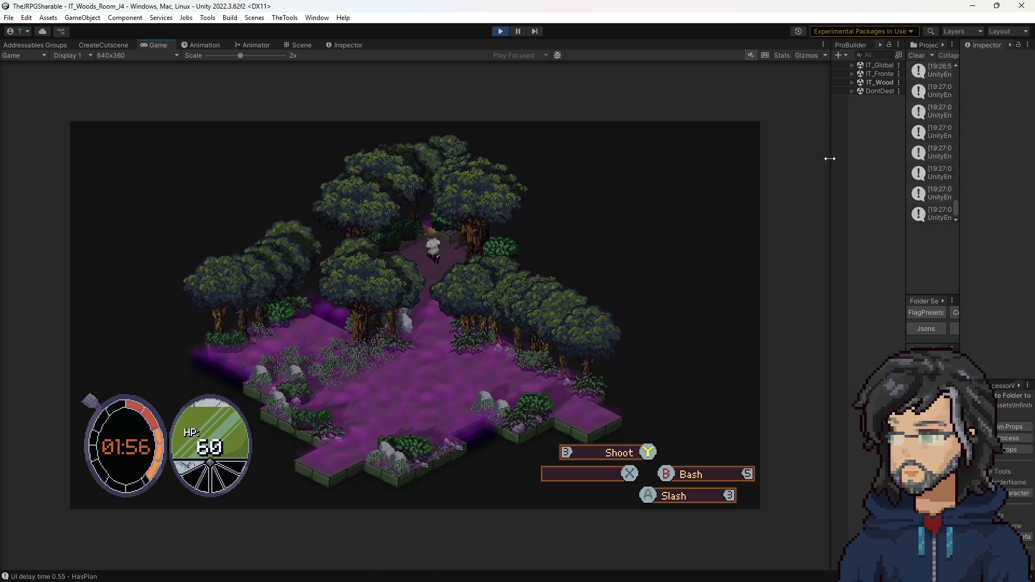
pyautogui.press('d')
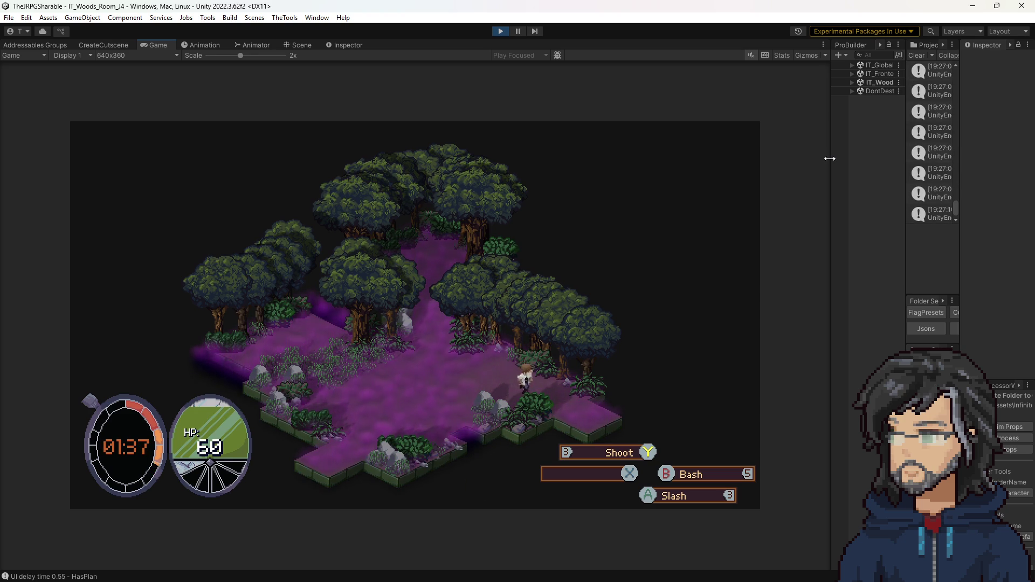
pyautogui.press('d')
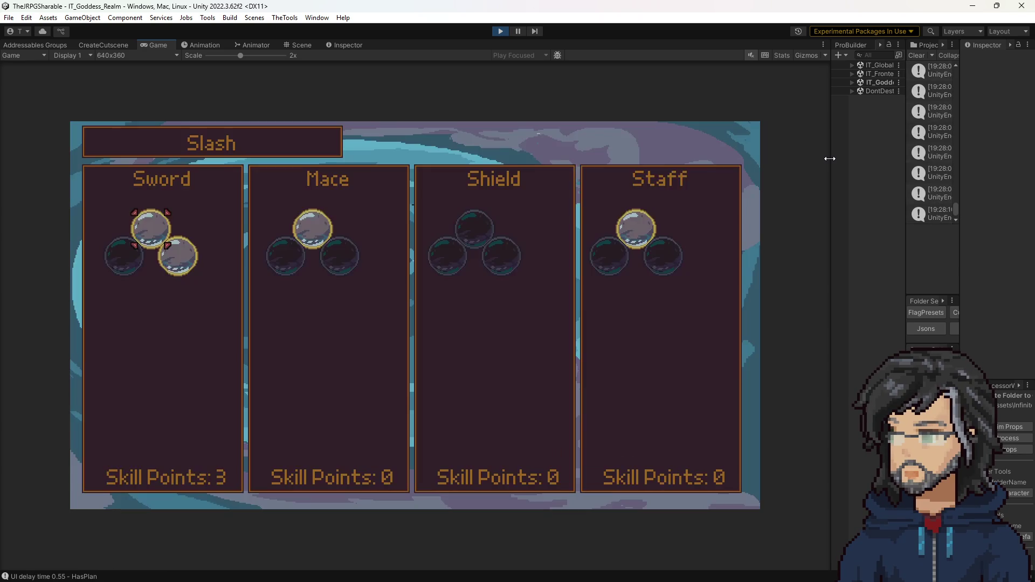
# In the Sword Slash tree, buy the Stagger Damage node and the health node.
pyautogui.press('Return')
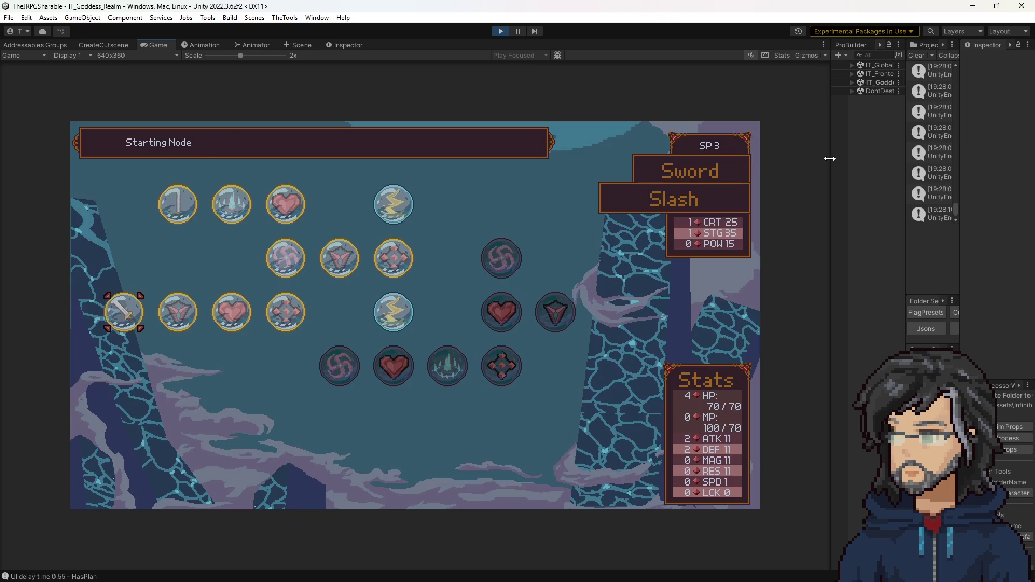
pyautogui.press('Right')
pyautogui.press('Down')
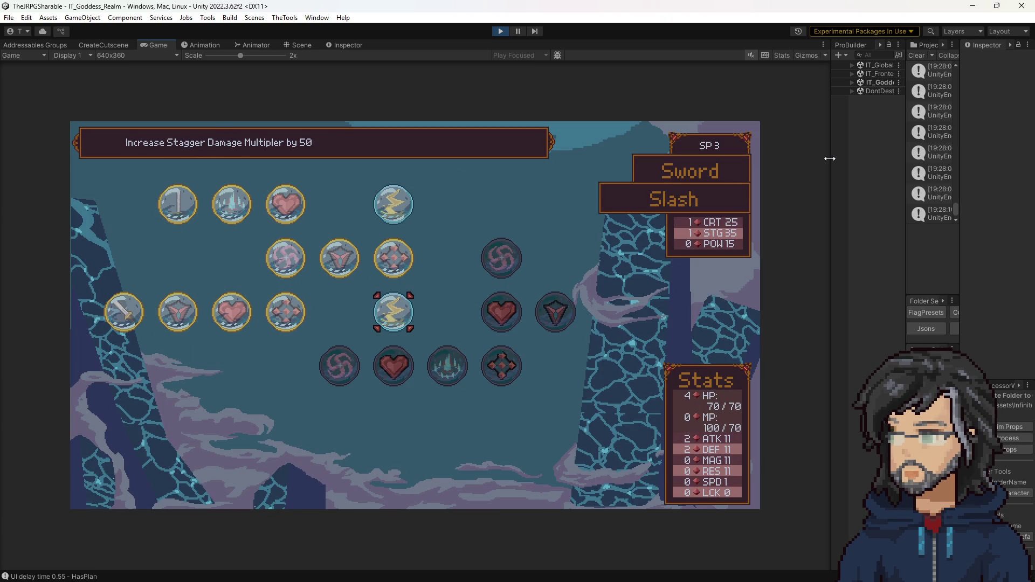
pyautogui.press('Return')
pyautogui.press('Return')
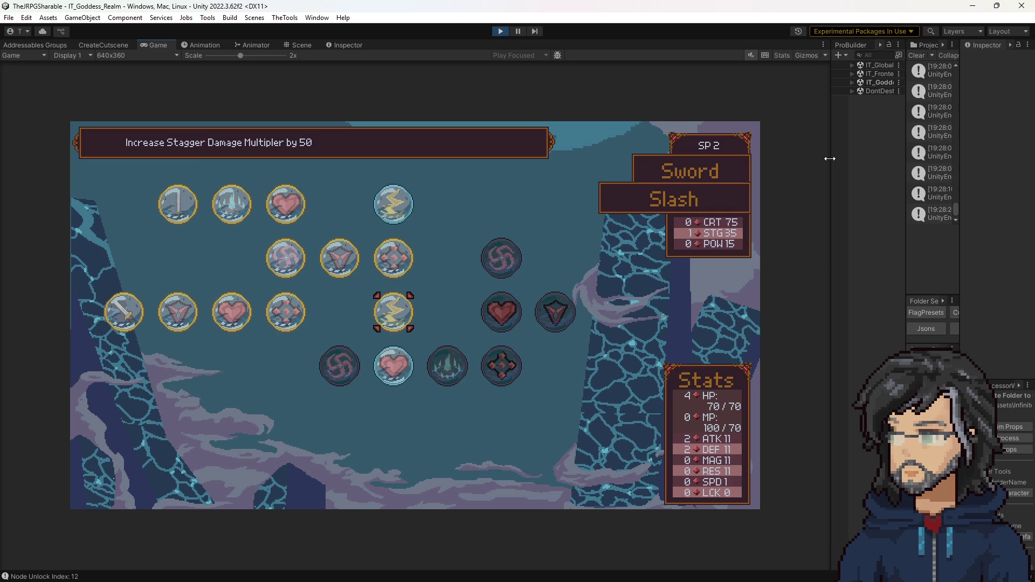
pyautogui.press('Down')
pyautogui.press('Return')
pyautogui.press('Return')
# Back out to the weapon skill screen and browse the ShadowSlice tree's health nodes.
pyautogui.press('Left')
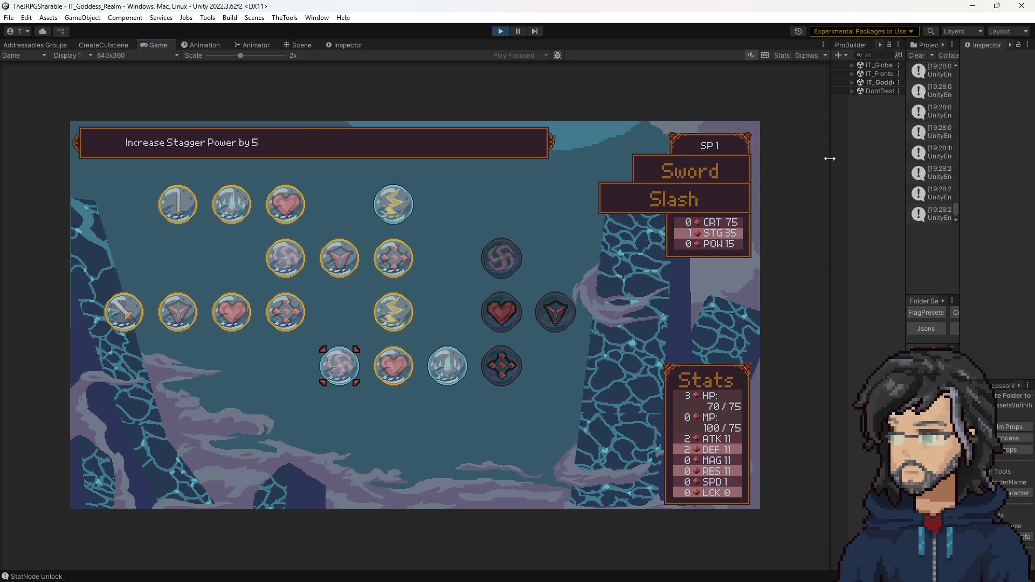
pyautogui.press('Right')
pyautogui.press('Escape')
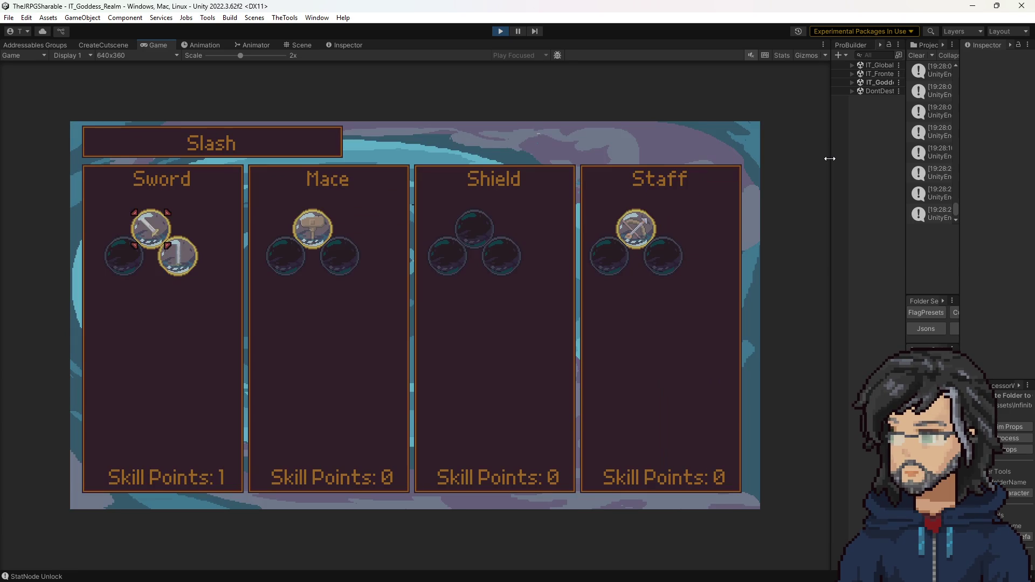
pyautogui.press('Down')
pyautogui.press('Right')
pyautogui.press('Return')
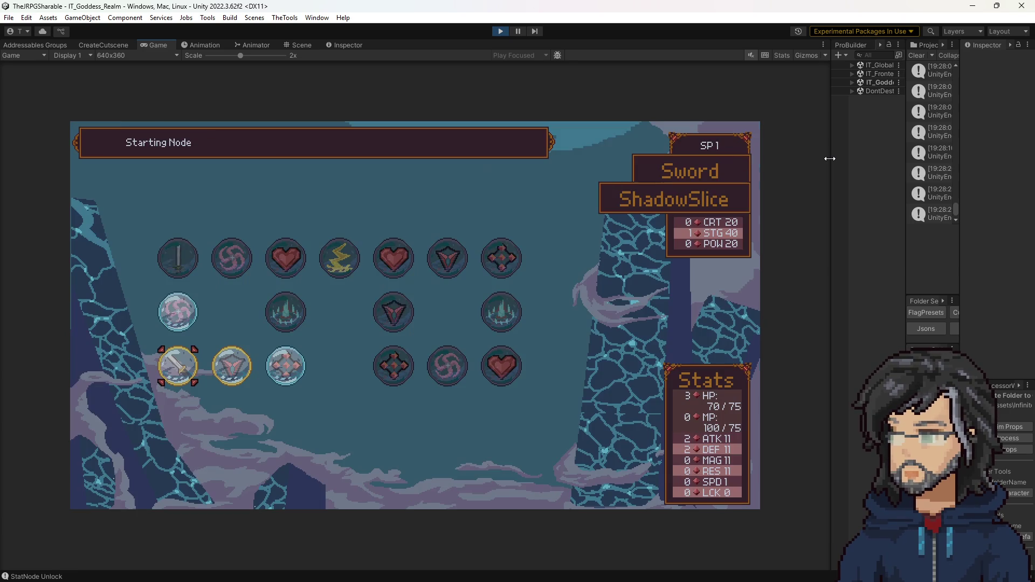
pyautogui.press('Right')
pyautogui.press('Right')
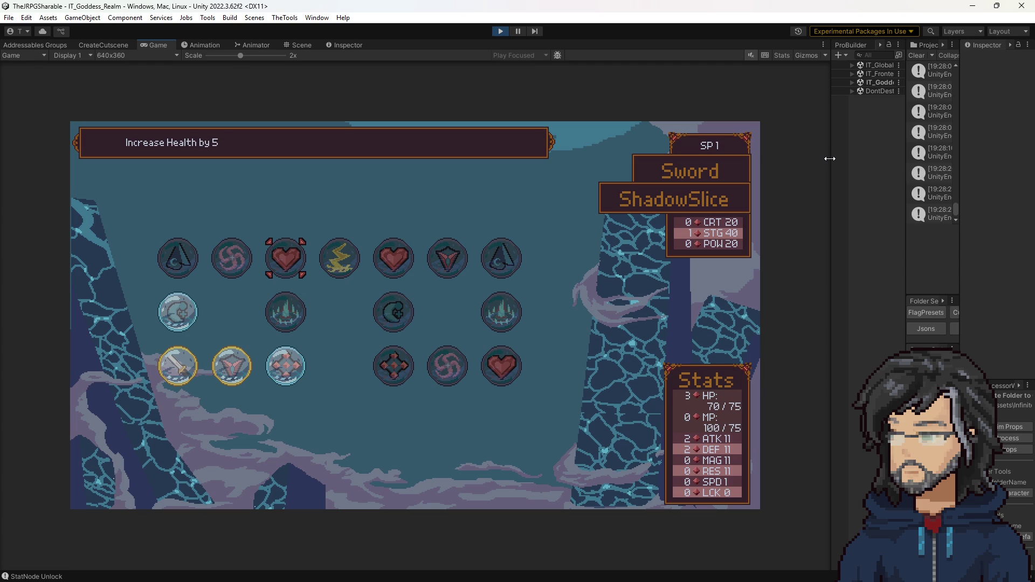
pyautogui.press('Right')
pyautogui.press('Right')
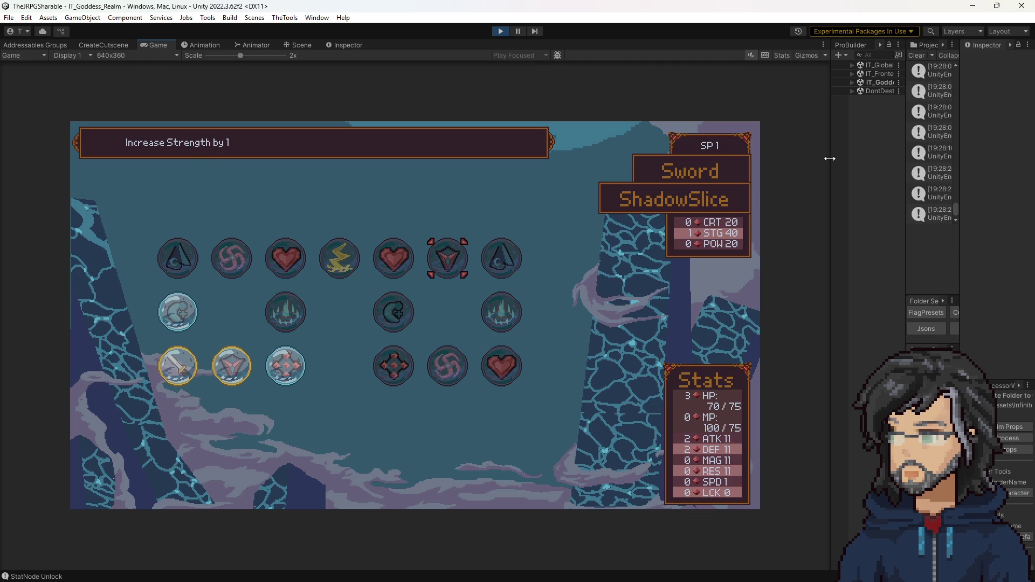
# Review the Mace Bash tree's Increase Defense, Unlock Cleave and Increase Power nodes, then stop playing.
pyautogui.press('Escape')
pyautogui.press('Right')
pyautogui.press('Up')
pyautogui.press('Return')
pyautogui.press('Left')
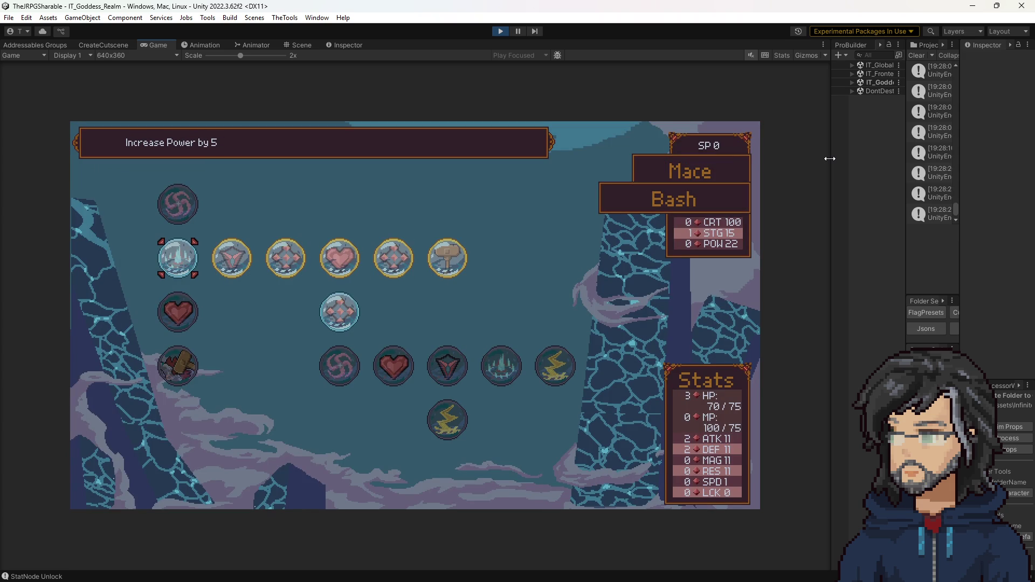
pyautogui.press('Down')
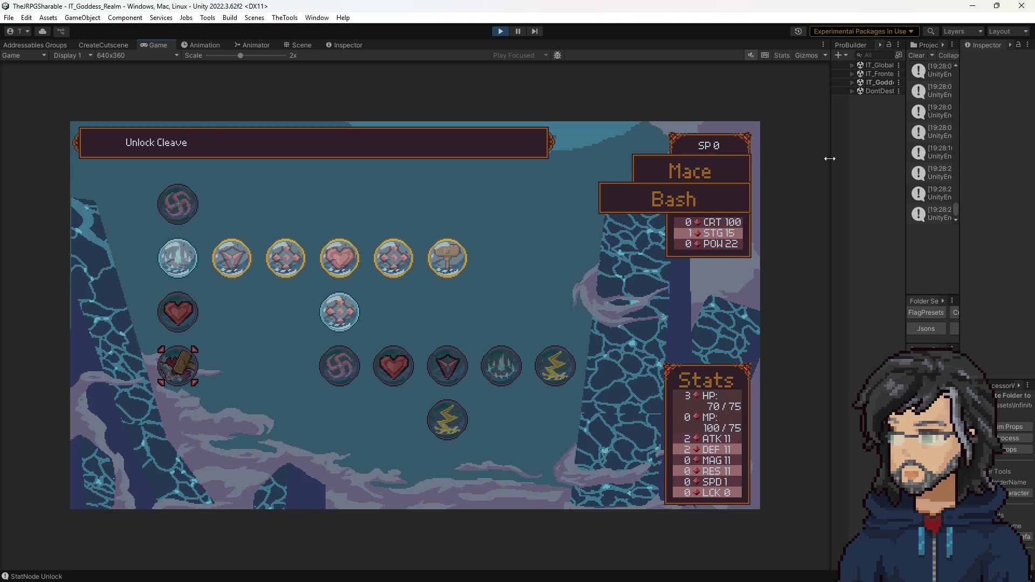
pyautogui.press('Up')
pyautogui.press('Up')
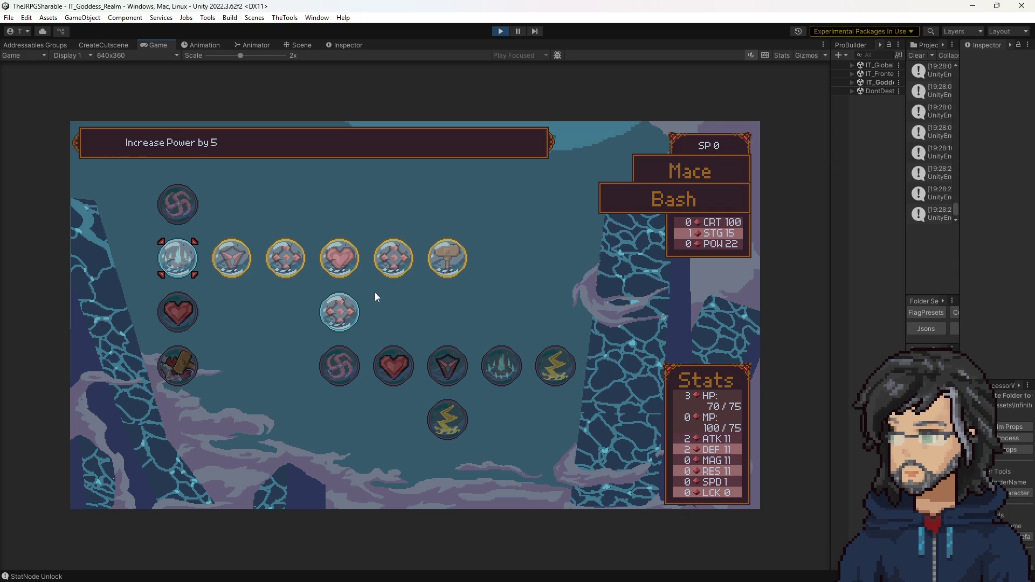
pyautogui.click(500, 33)
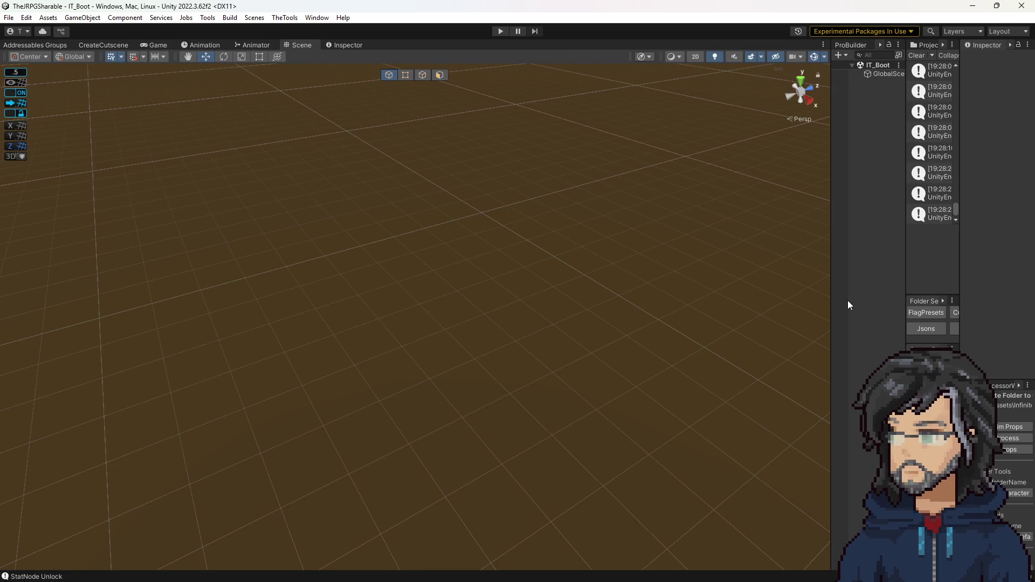
# Select the Interact[Mace_Node] pickup, place it under Room01, and widen the console and Inspector panels.
pyautogui.moveTo(900, 270); pyautogui.dragTo(755, 286)
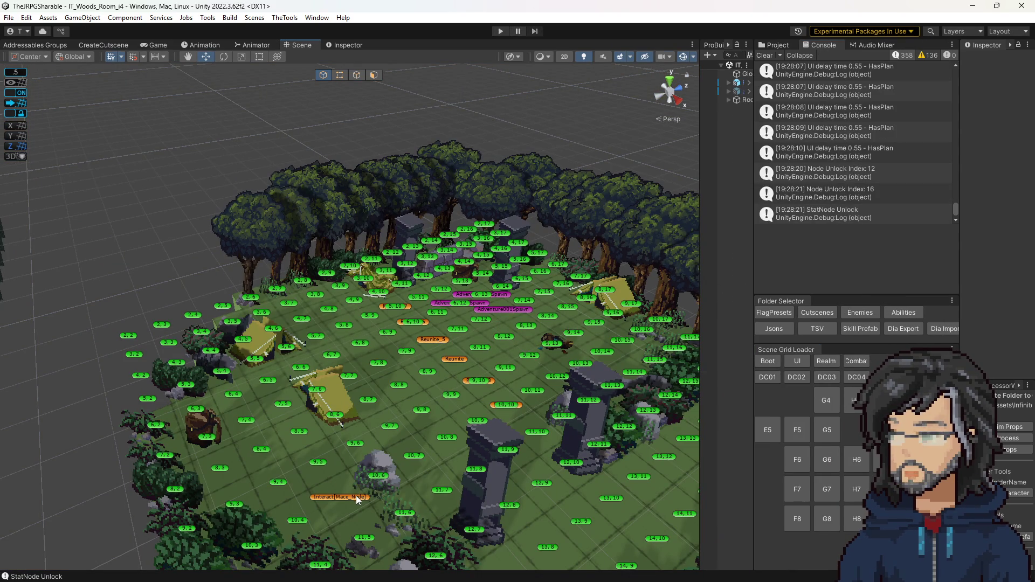
pyautogui.click(358, 499)
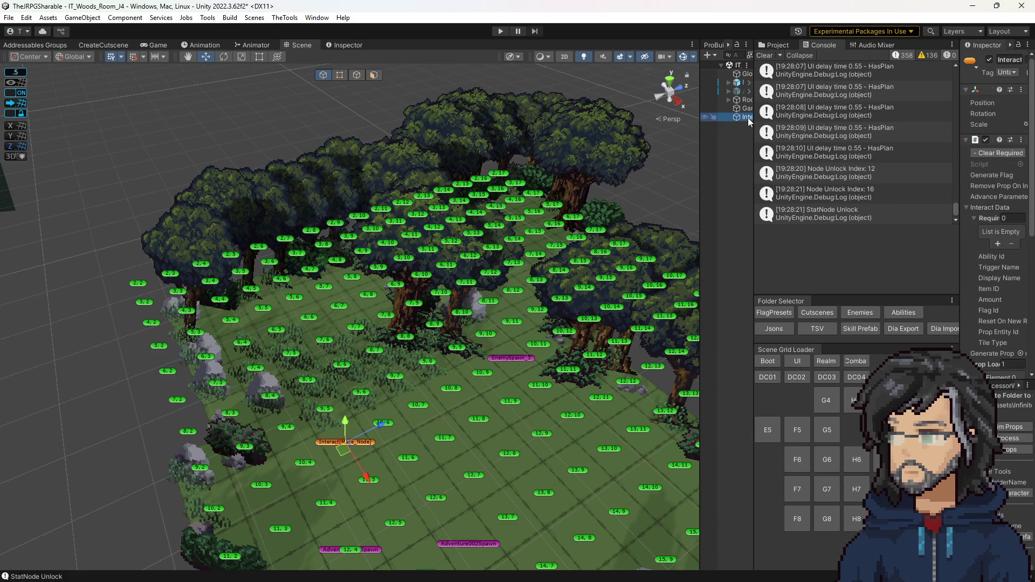
pyautogui.click(763, 111)
pyautogui.moveTo(763, 111); pyautogui.dragTo(756, 101)
pyautogui.moveTo(952, 119); pyautogui.dragTo(789, 123)
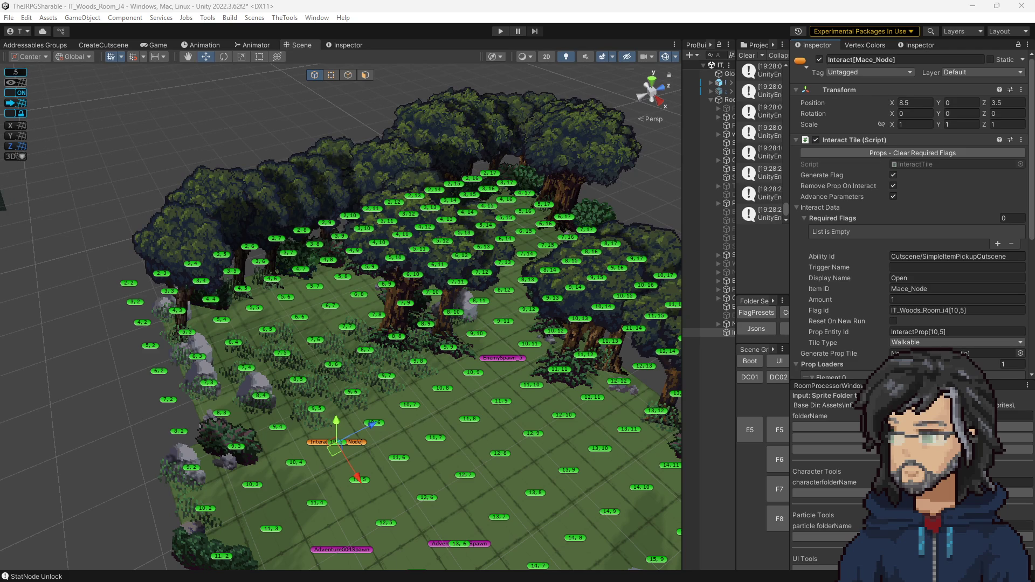
# Set the pickup's Item ID to Pow_Node, rename it Interact[Pow_Node], and move it to X 2.5, Z 13.5.
pyautogui.click(953, 289)
pyautogui.doubleClick(865, 60)
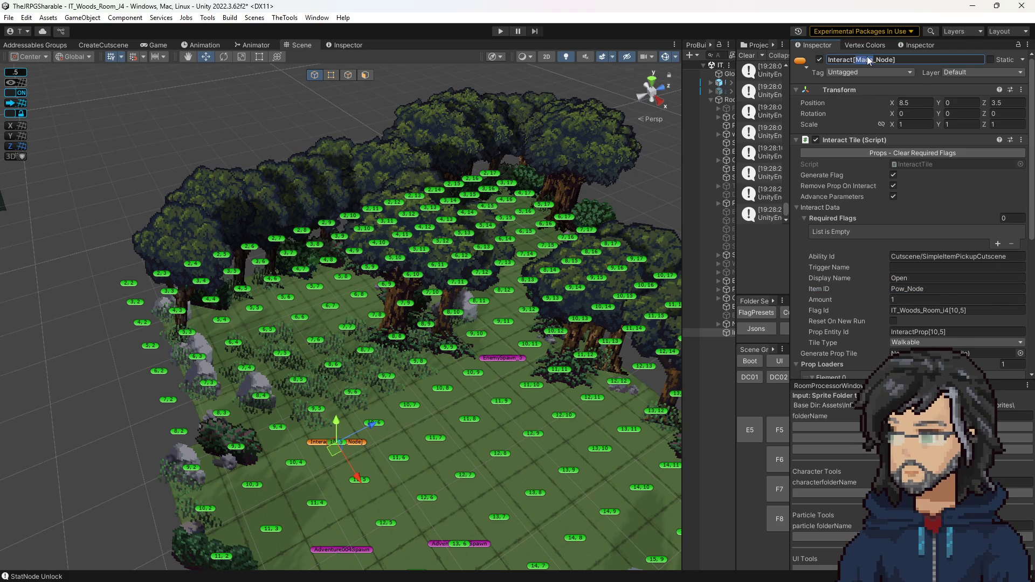
pyautogui.press('Delete')
pyautogui.press('Delete')
pyautogui.press('Delete')
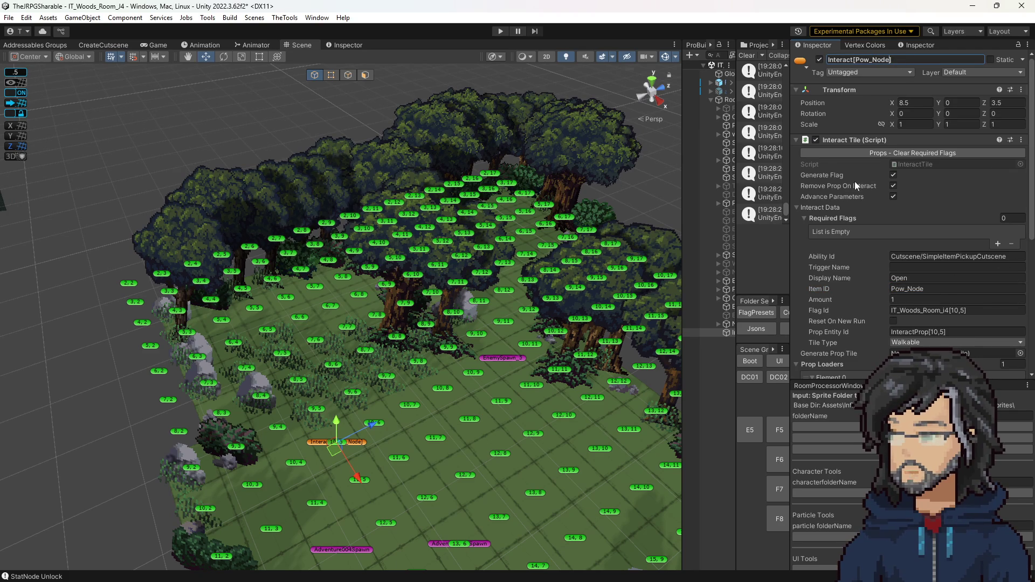
pyautogui.scroll(-3, 526, 358)
pyautogui.moveTo(277, 369)
pyautogui.mouseDown()
pyautogui.moveTo(264, 259)
pyautogui.moveTo(452, 200)
pyautogui.moveTo(473, 175)
pyautogui.moveTo(458, 195)
pyautogui.moveTo(449, 189)
pyautogui.mouseUp()
pyautogui.scroll(5, 352, 171)
pyautogui.scroll(-10, 352, 171)
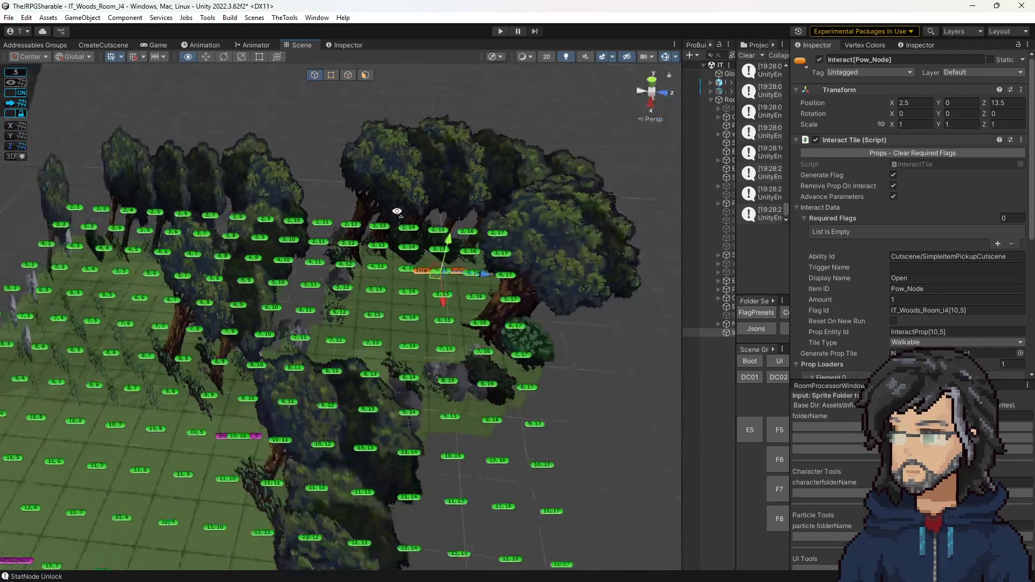
pyautogui.click(711, 378)
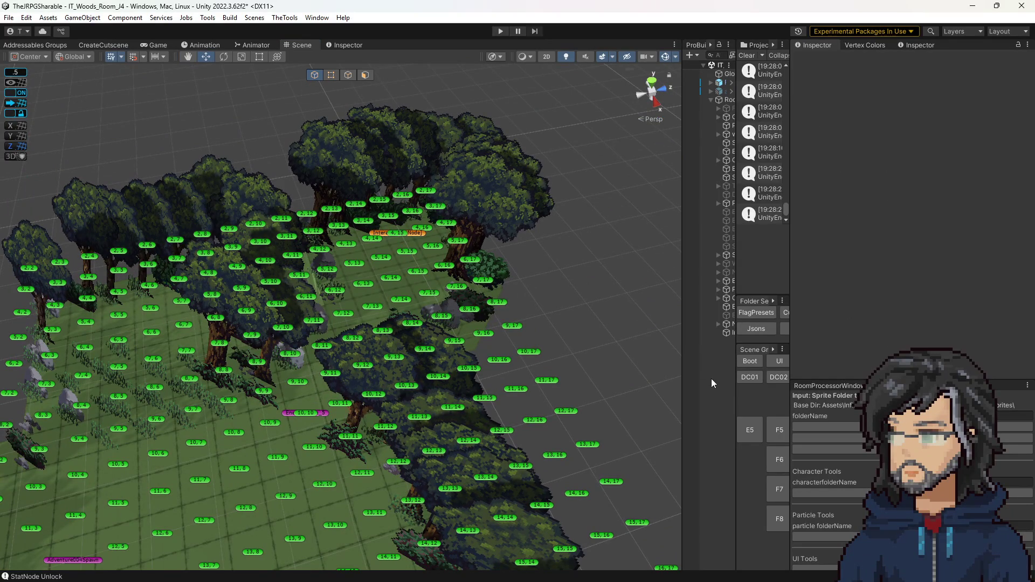
# Add required flag IT_Woods_Room_J4[4,15] to the prop at tile 4,15 and save the scene.
pyautogui.click(412, 231)
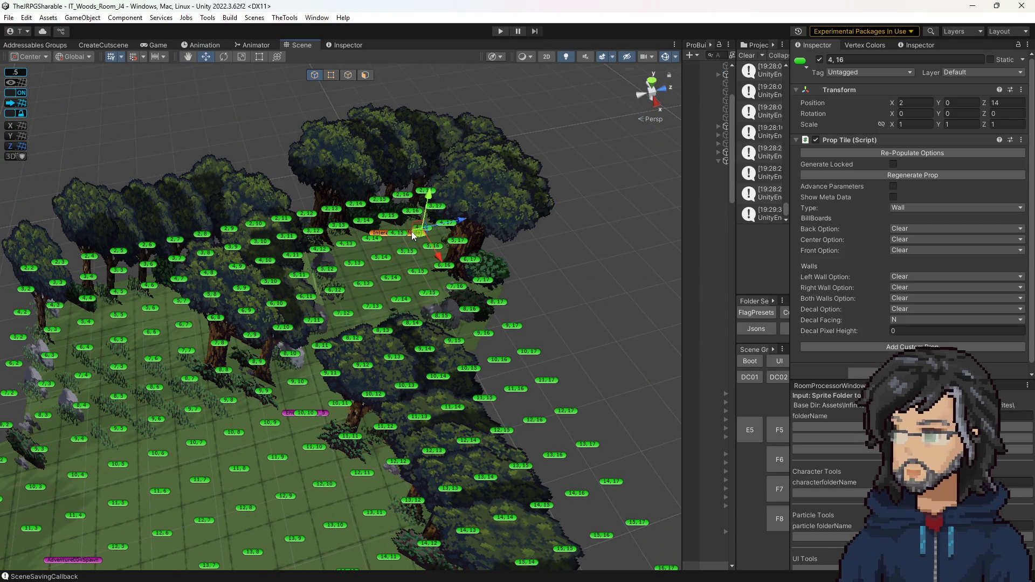
pyautogui.click(376, 238)
pyautogui.scroll(-6, 890, 257)
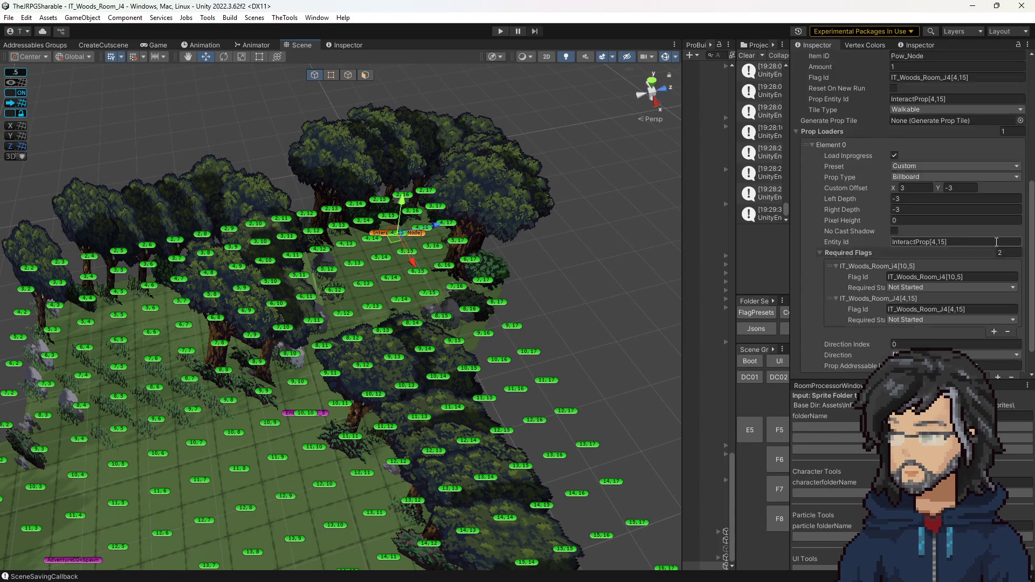
pyautogui.scroll(10, 890, 257)
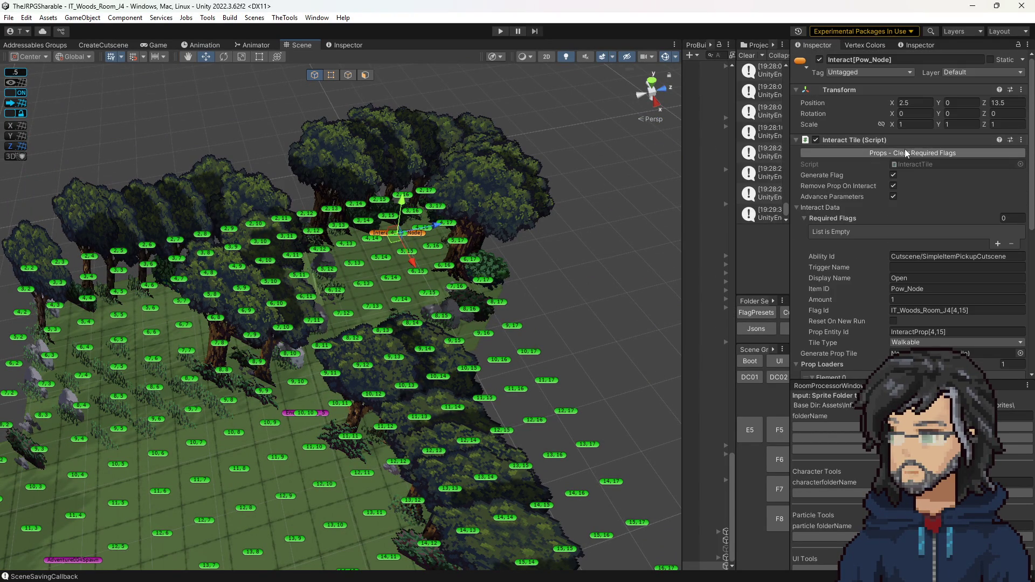
pyautogui.scroll(-5, 906, 195)
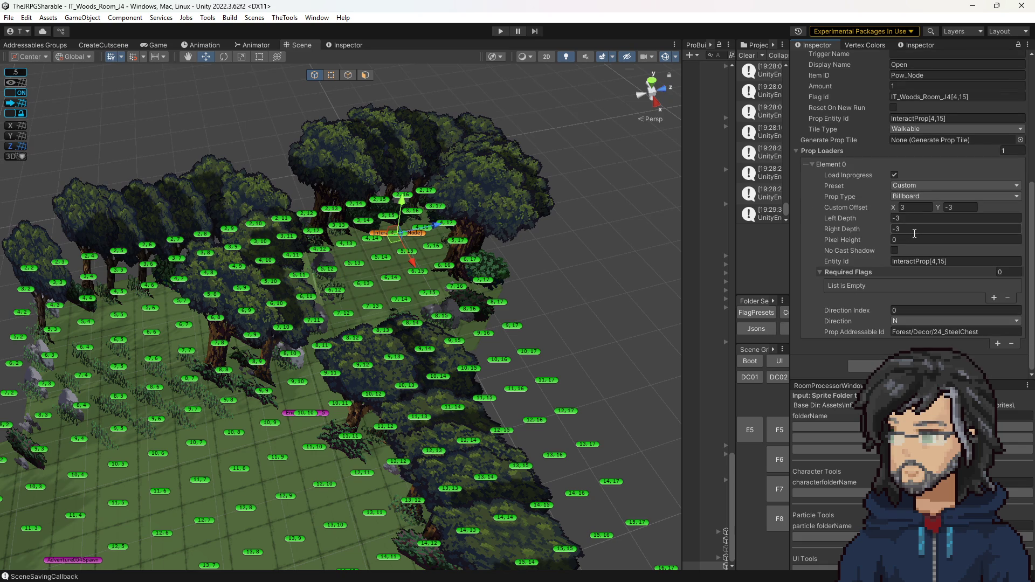
pyautogui.moveTo(380, 297); pyautogui.dragTo(396, 284)
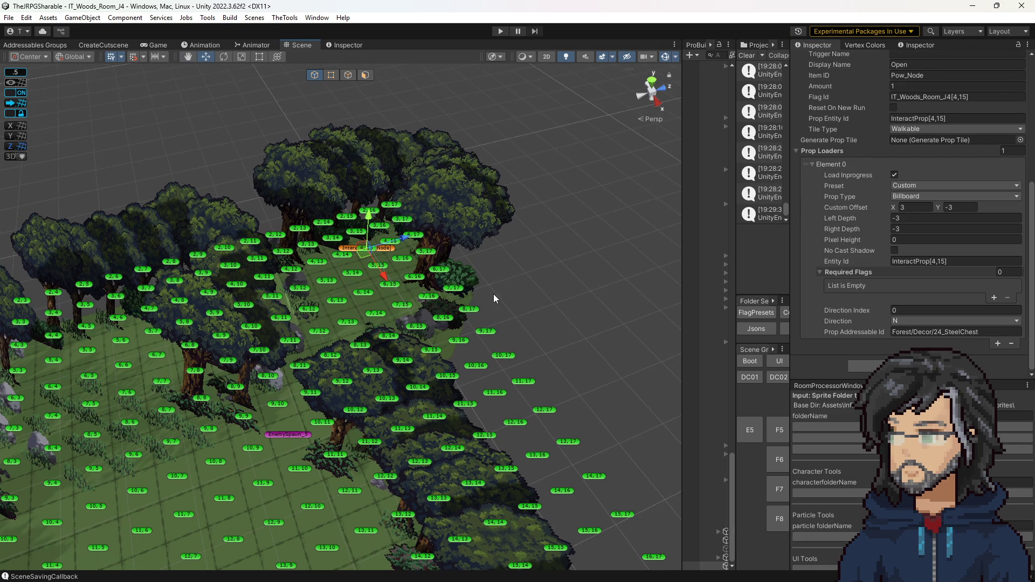
pyautogui.moveTo(493, 293); pyautogui.dragTo(516, 286)
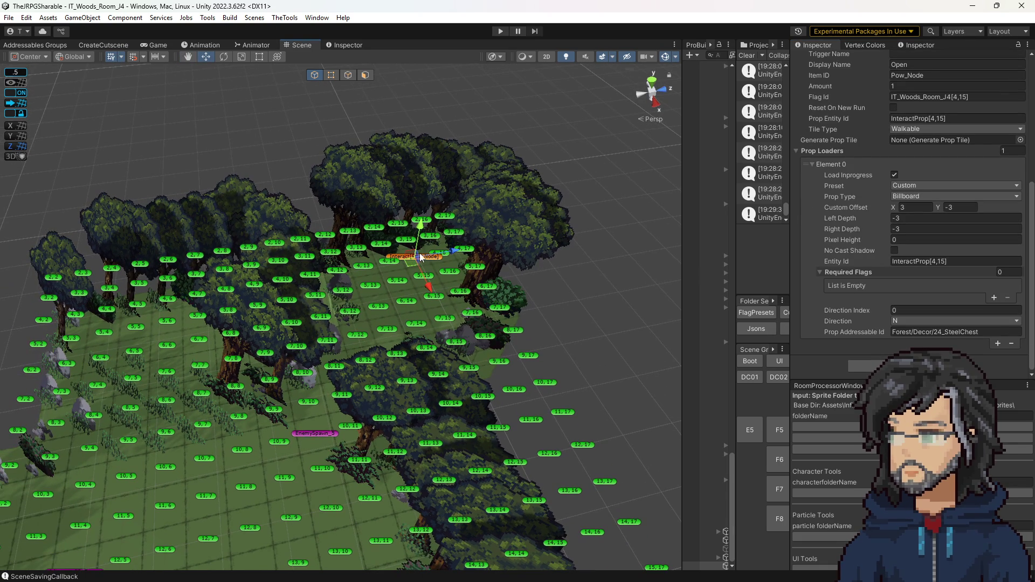
pyautogui.moveTo(424, 262); pyautogui.dragTo(409, 265)
pyautogui.click(994, 298)
pyautogui.hotkey('ctrl', 's')
# Duplicate EnemySpawn_5 as EnemySpawn_7 and move the copy near tile 6,13.
pyautogui.scroll(-5, 461, 396)
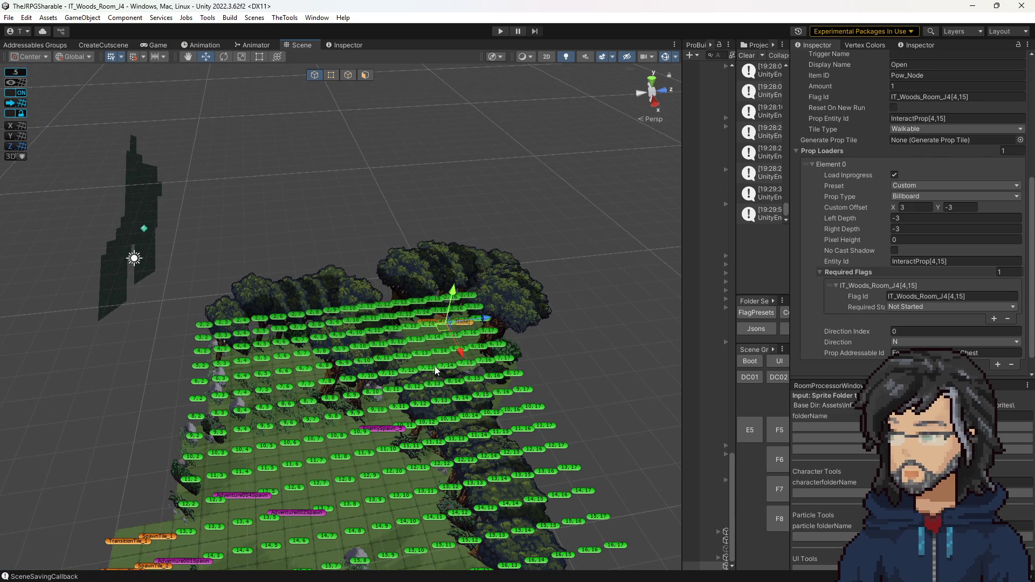
pyautogui.scroll(3, 462, 419)
pyautogui.scroll(2, 462, 419)
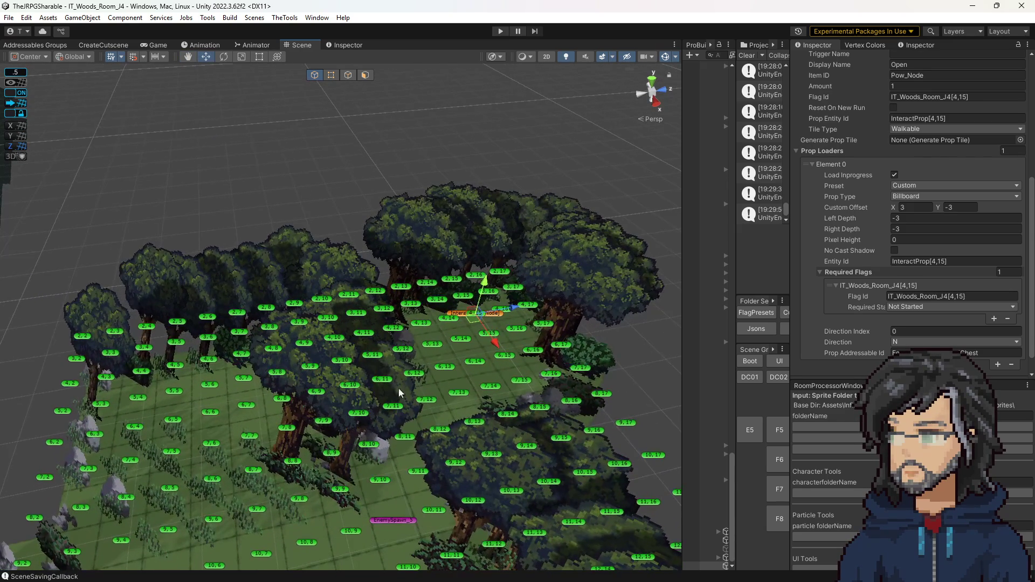
pyautogui.scroll(2, 480, 412)
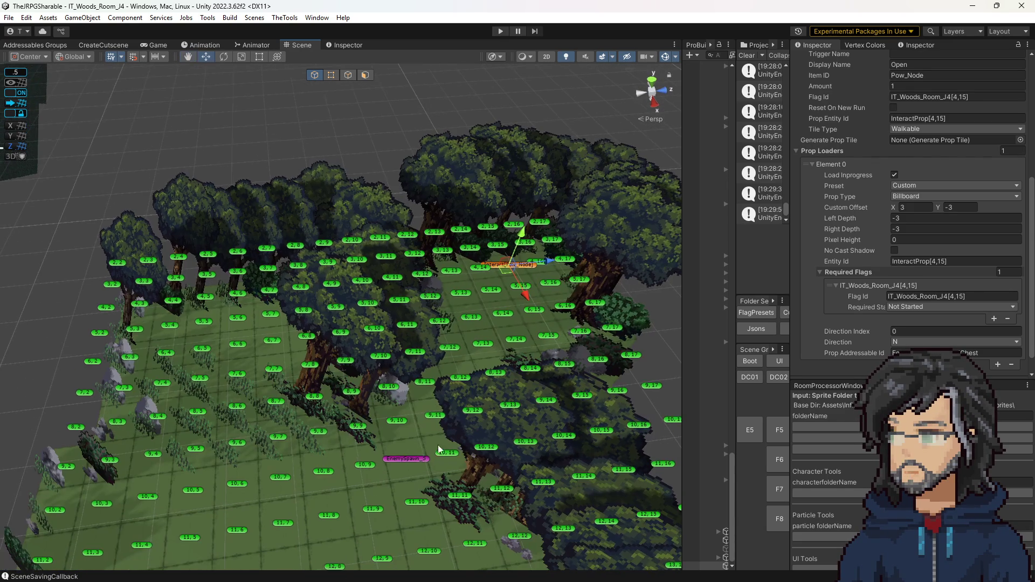
pyautogui.click(418, 460)
pyautogui.hotkey('ctrl', 'd')
pyautogui.moveTo(402, 464)
pyautogui.mouseDown()
pyautogui.moveTo(472, 354)
pyautogui.moveTo(475, 319)
pyautogui.moveTo(464, 317)
pyautogui.mouseUp()
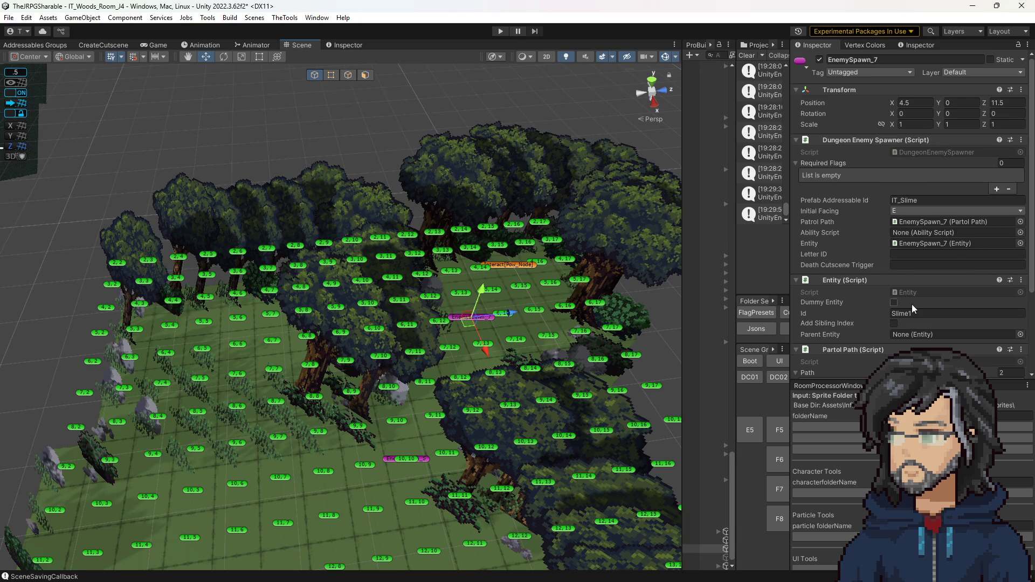
# Edit the first two patrol waypoints, setting the second to 7, 15.
pyautogui.scroll(-5, 911, 305)
pyautogui.click(909, 287)
pyautogui.write('5')
pyautogui.press('BackSpace')
pyautogui.press('BackSpace')
pyautogui.press('BackSpace')
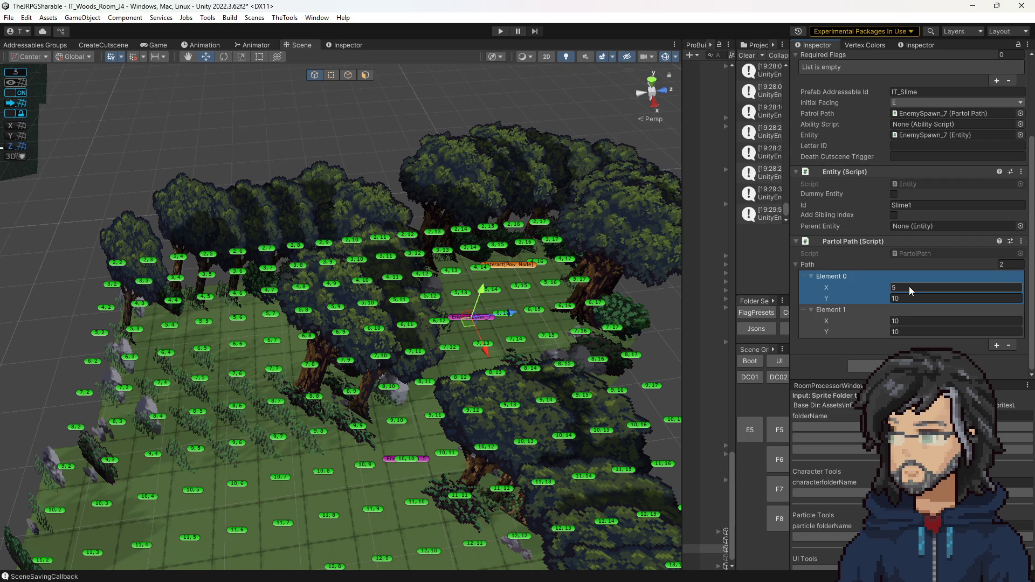
pyautogui.click(902, 298)
pyautogui.write('13')
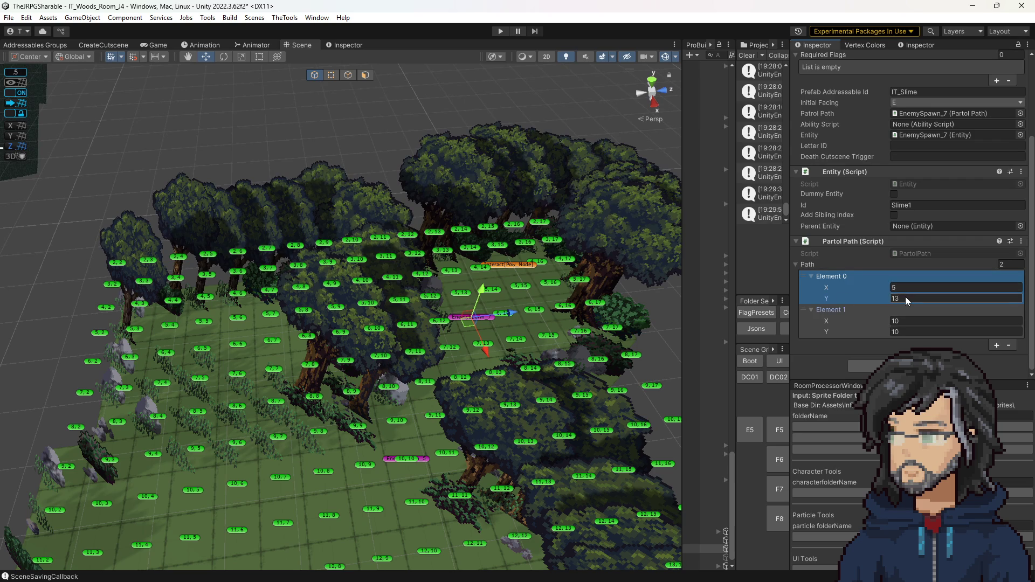
pyautogui.click(901, 321)
pyautogui.write('7')
pyautogui.press('Tab')
pyautogui.write('15')
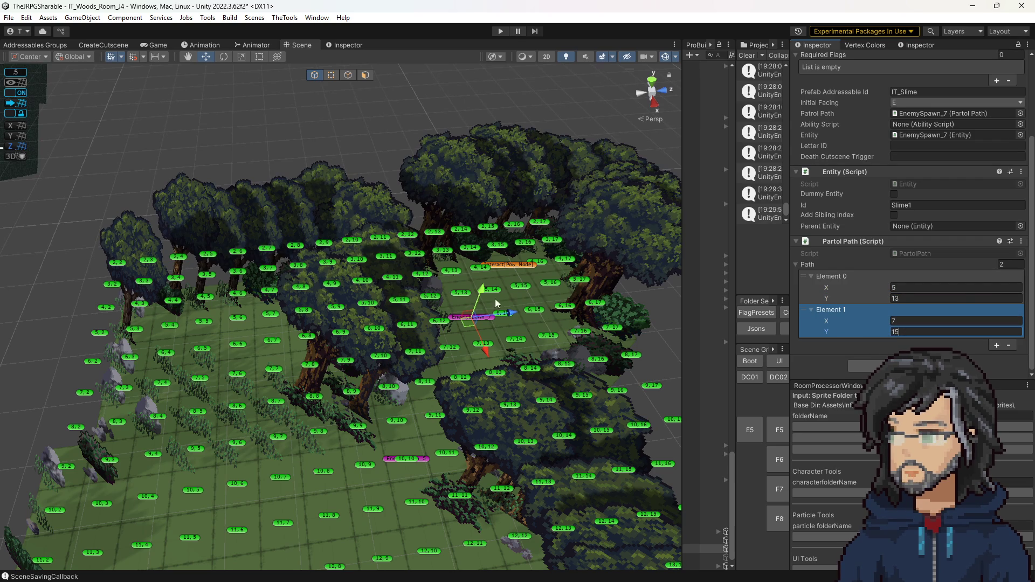
# Add waypoints at 7,13, set the first to 4,13, and reorder 7,13 into second place.
pyautogui.click(996, 345)
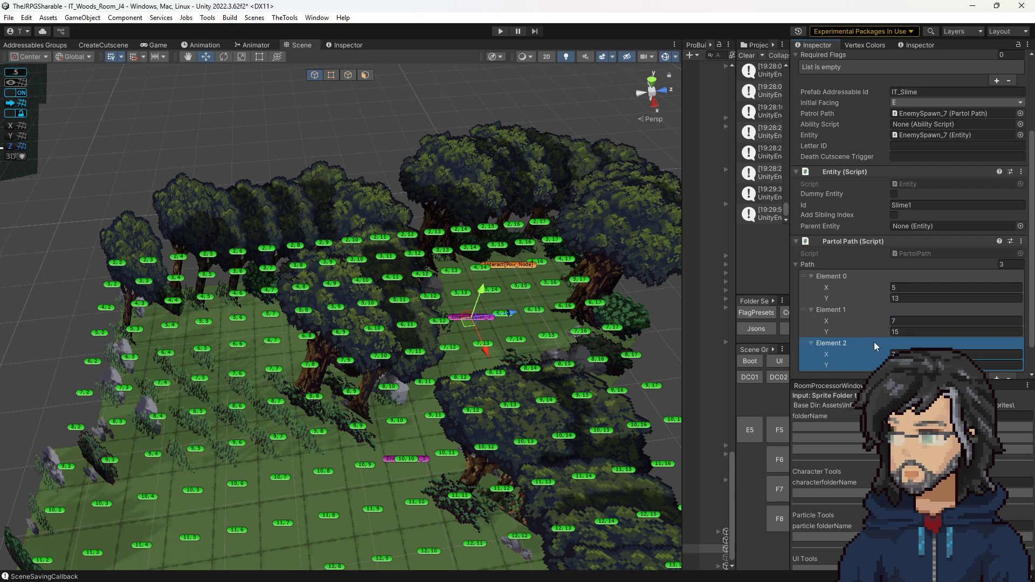
pyautogui.press('Tab')
pyautogui.scroll(-2, 816, 325)
pyautogui.write('13')
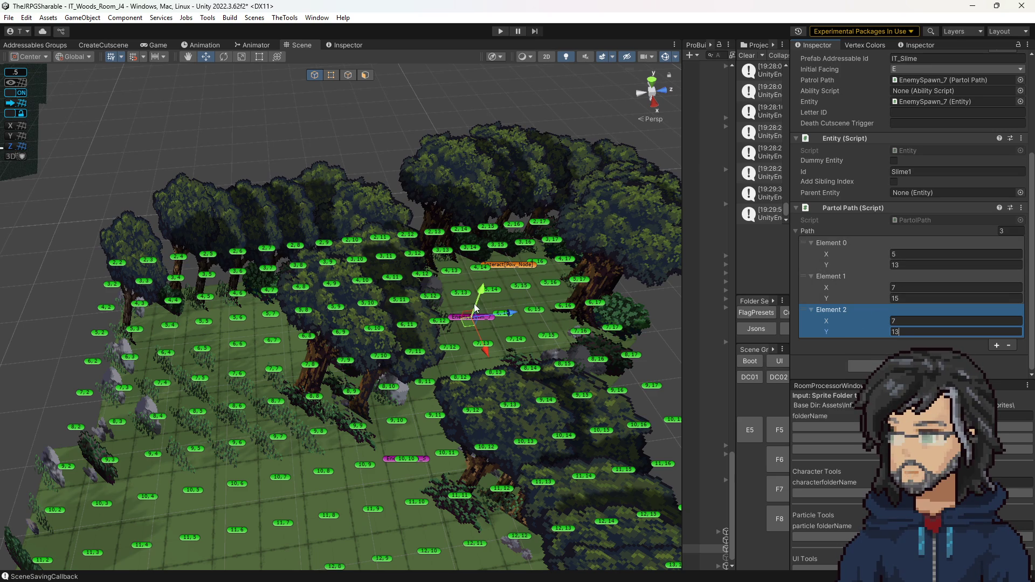
pyautogui.click(912, 256)
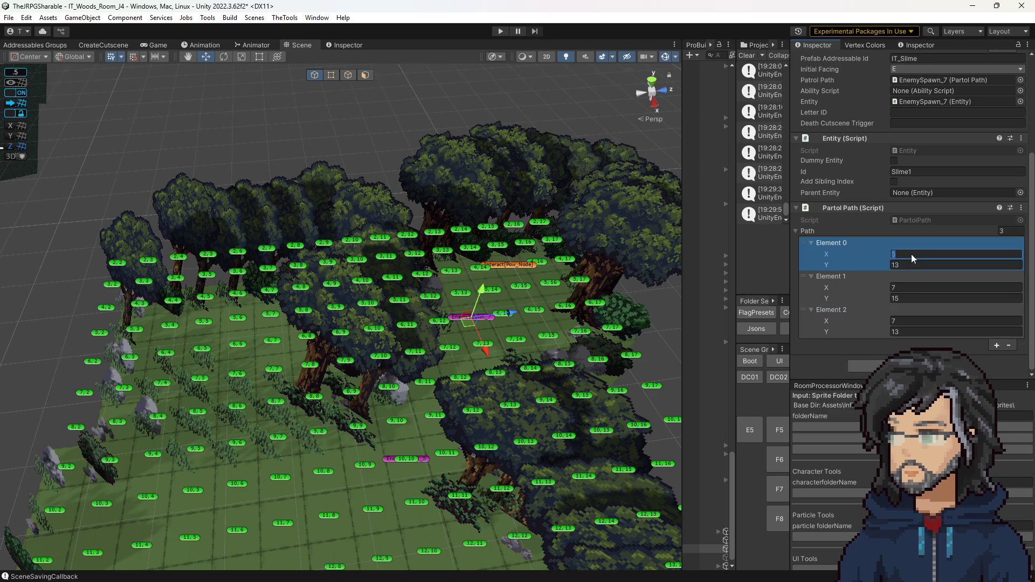
pyautogui.write('4')
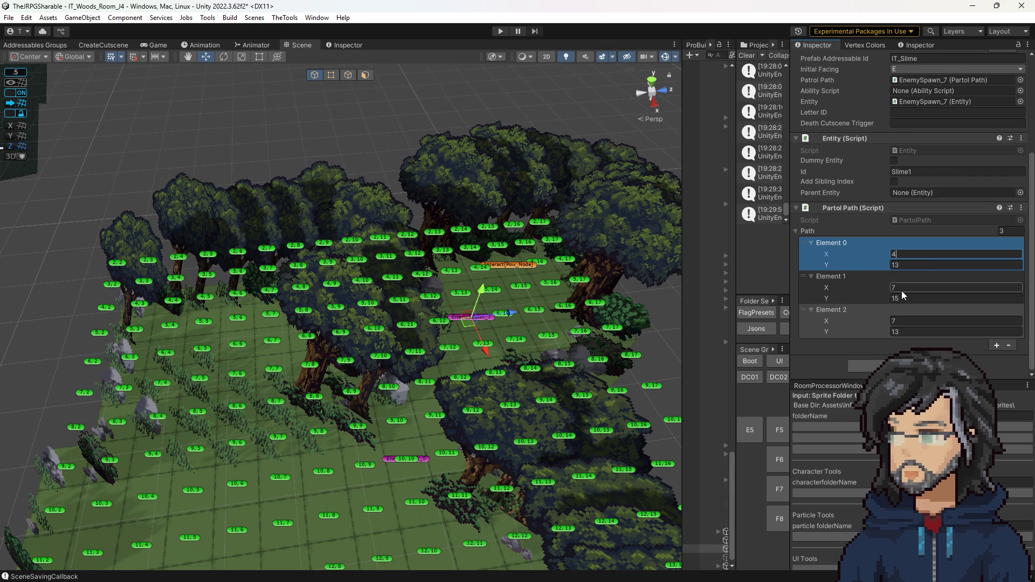
pyautogui.click(996, 345)
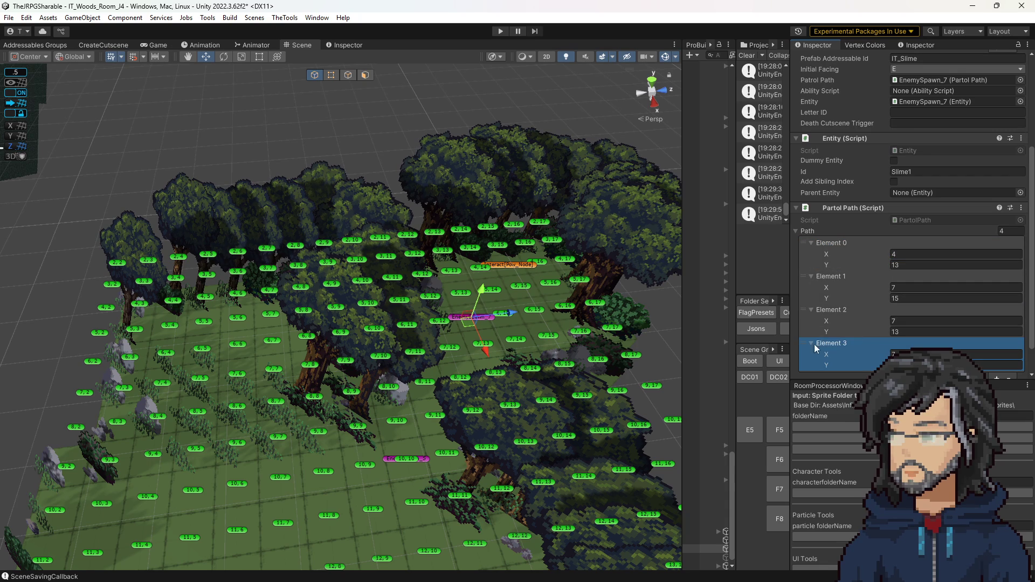
pyautogui.moveTo(803, 335); pyautogui.dragTo(805, 269)
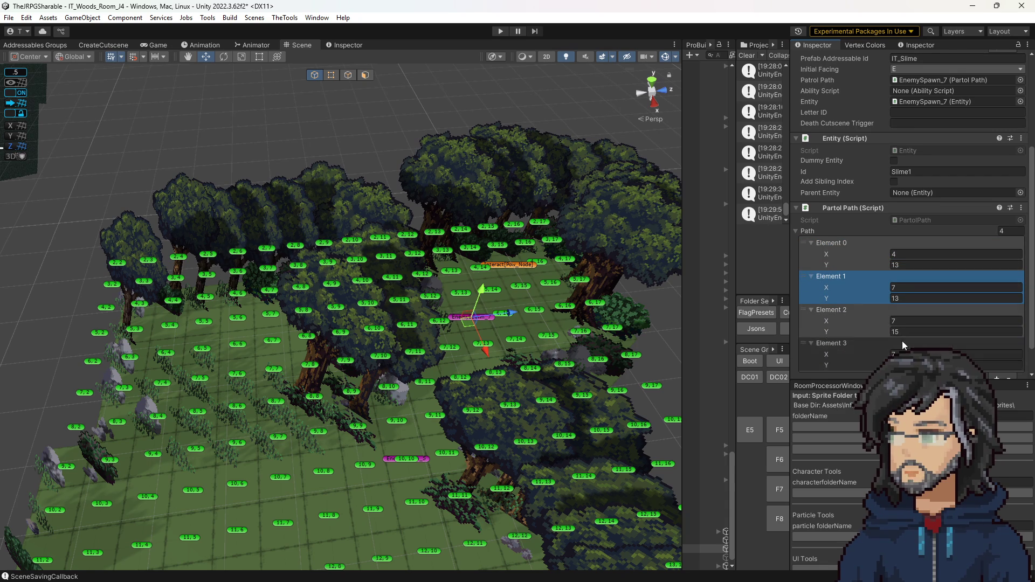
pyautogui.scroll(-2, 901, 341)
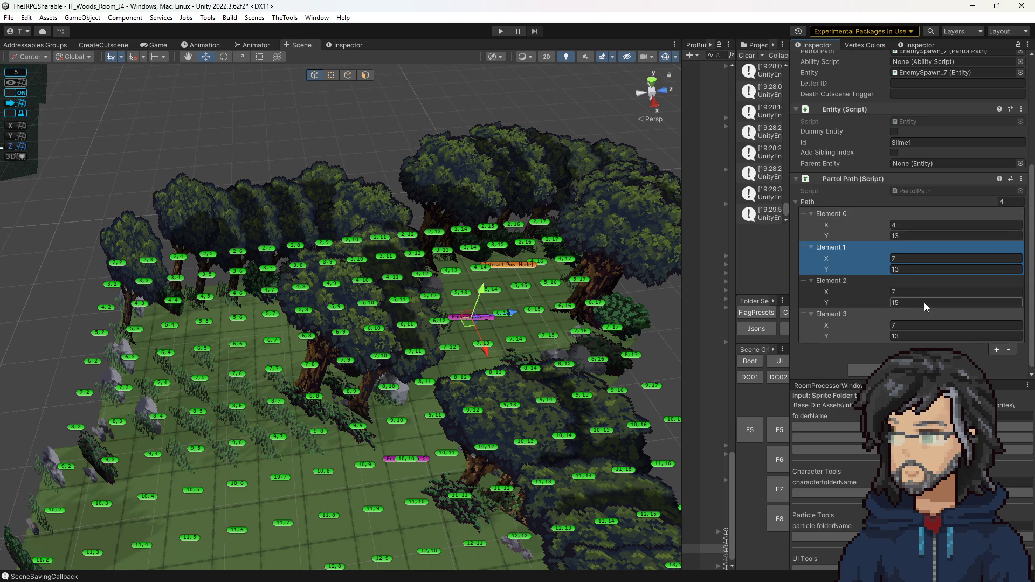
pyautogui.moveTo(532, 248); pyautogui.dragTo(467, 339)
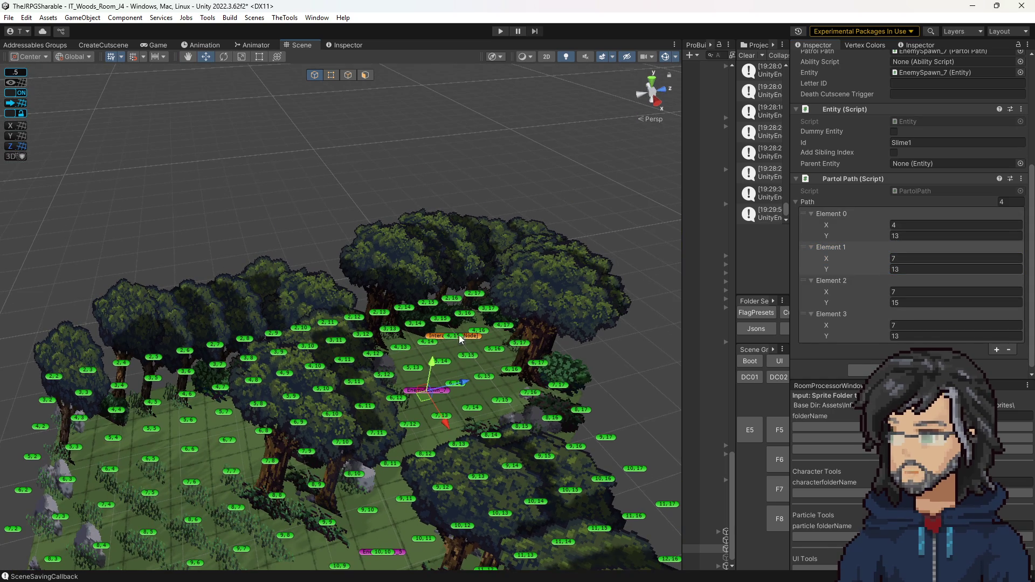
# Orbit the Scene view around the woods room, then switch to Visual Studio.
pyautogui.moveTo(485, 440)
pyautogui.mouseDown()
pyautogui.moveTo(662, 435)
pyautogui.moveTo(622, 444)
pyautogui.mouseUp()
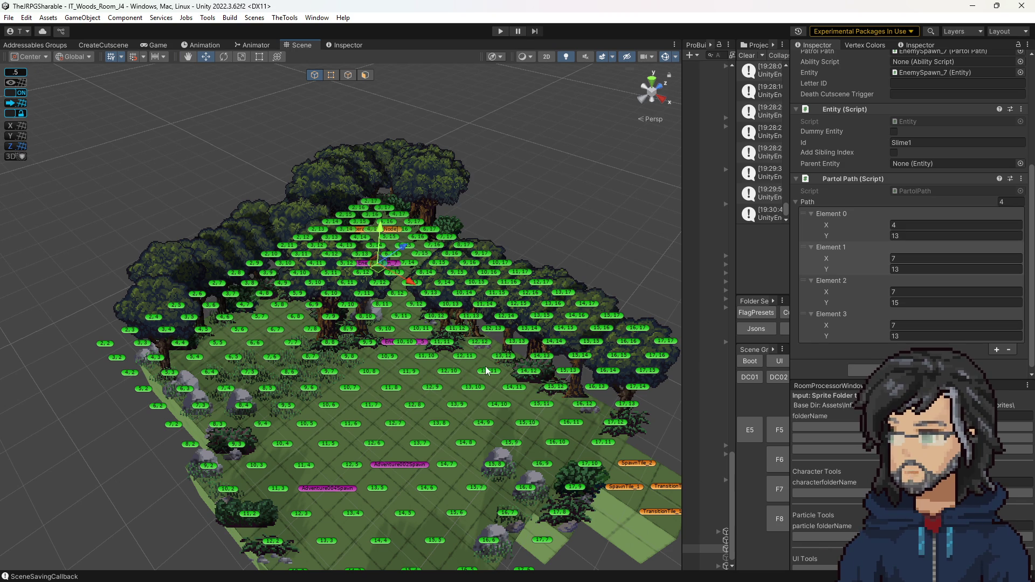
pyautogui.moveTo(485, 367); pyautogui.dragTo(469, 373)
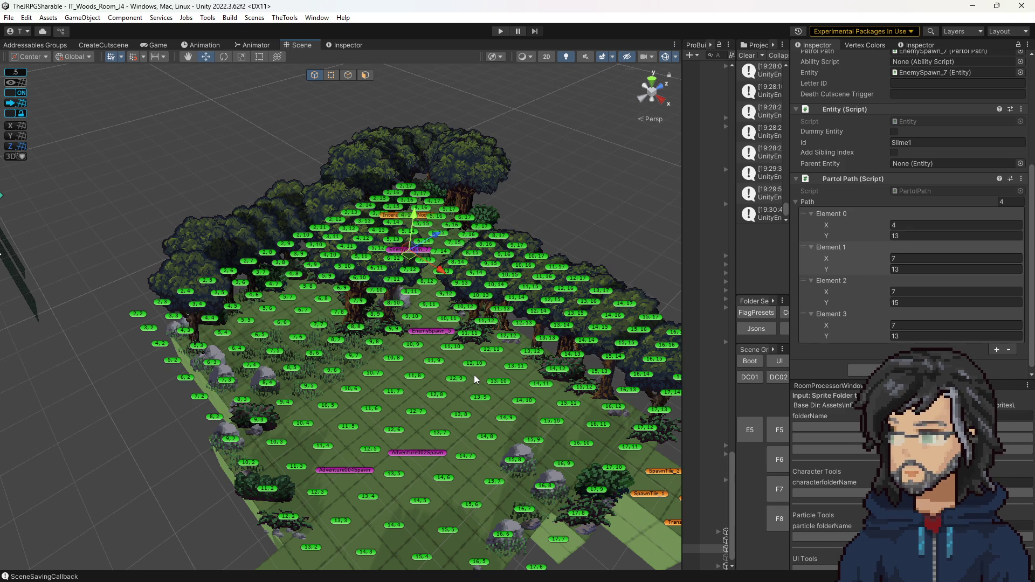
pyautogui.moveTo(447, 383); pyautogui.dragTo(466, 397)
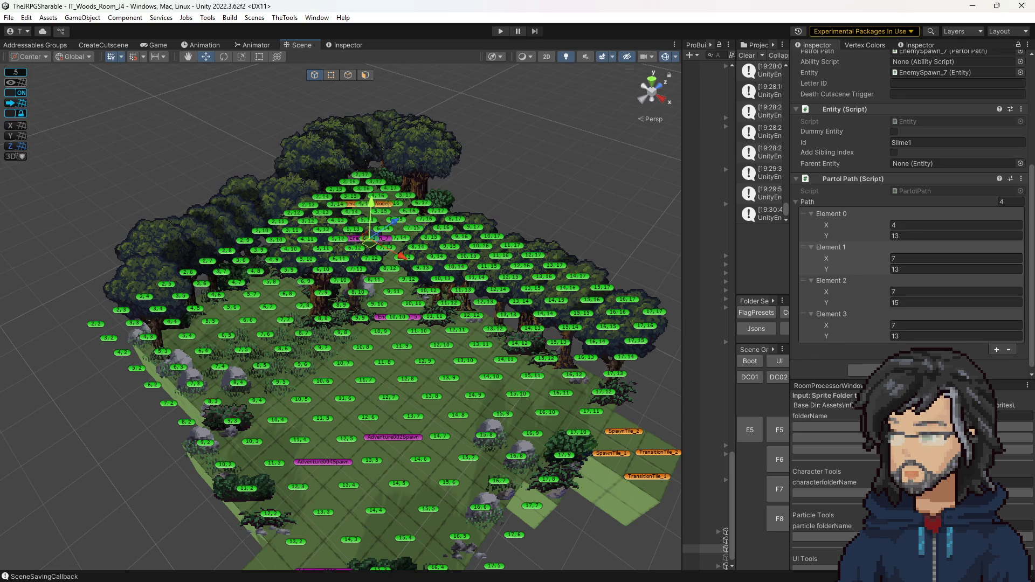
pyautogui.hotkey('alt', 'Tab')
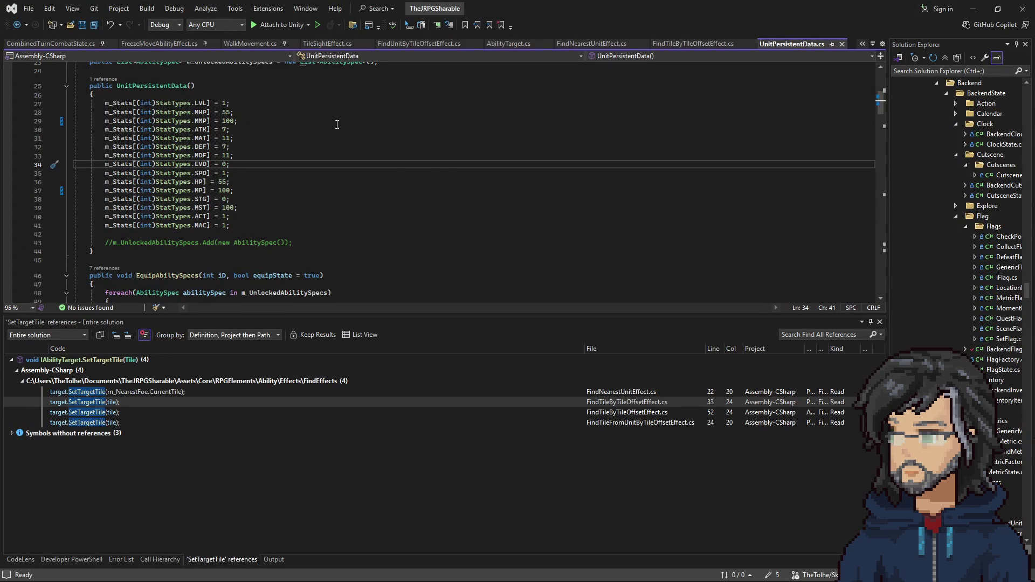
# Browse the WalkMovement.cs, TileSightEffect.cs, AbilityTarget.cs and FindUnitByTileOffsetEffect.cs files.
pyautogui.click(585, 121)
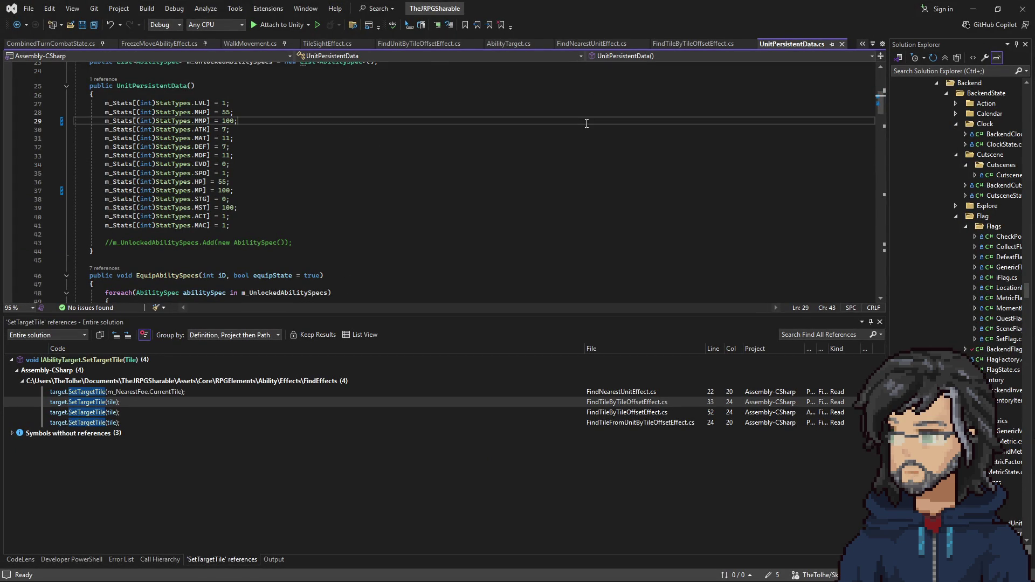
pyautogui.click(267, 46)
pyautogui.click(329, 43)
pyautogui.click(511, 43)
pyautogui.click(421, 43)
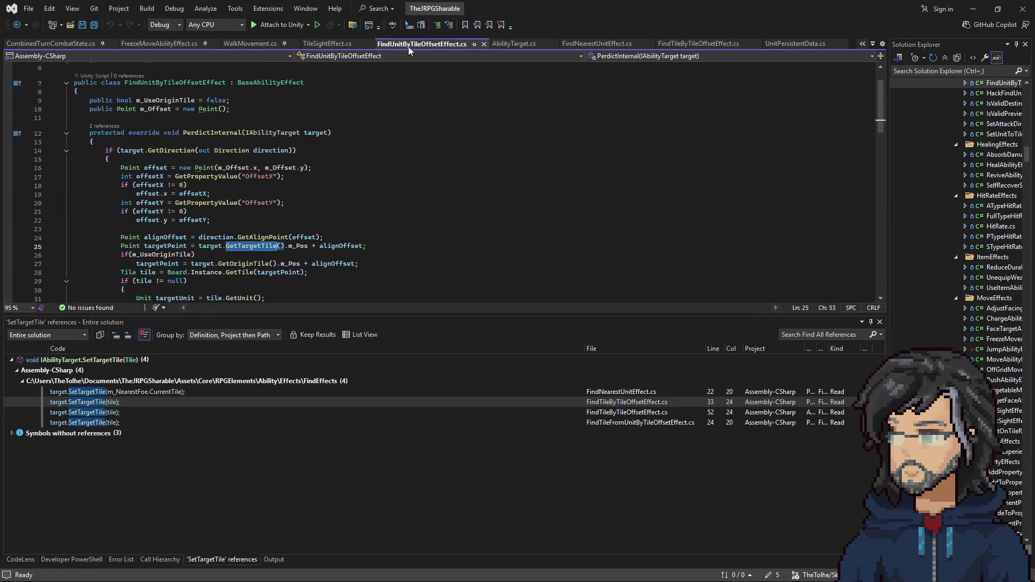
pyautogui.click(660, 170)
# In MoveAbilityEffect.cs, change the granted MP from 2 to 1, save, and return to Unity.
pyautogui.hotkey('ctrl', 't')
pyautogui.write('moveability')
pyautogui.press('Return')
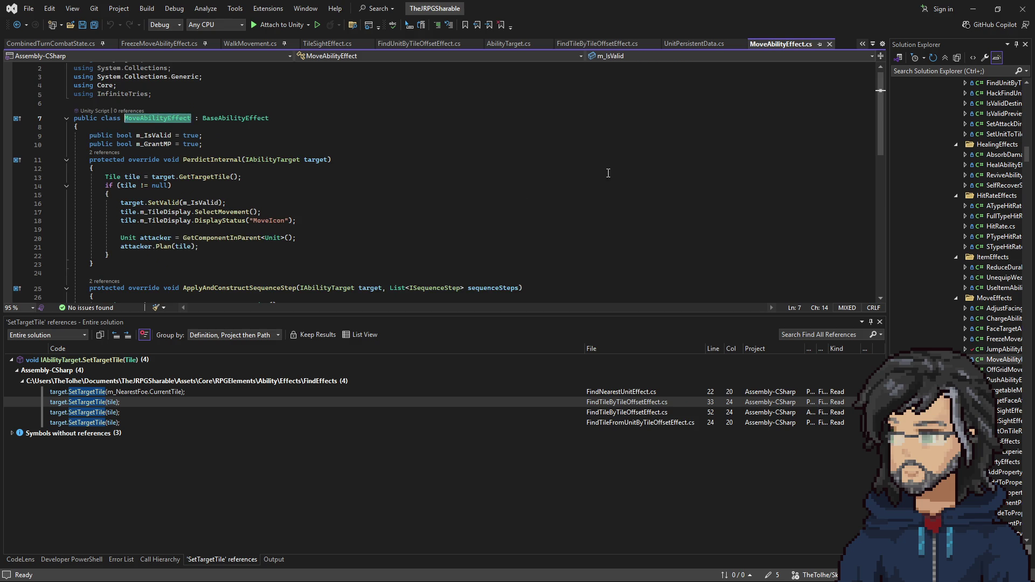
pyautogui.doubleClick(439, 253)
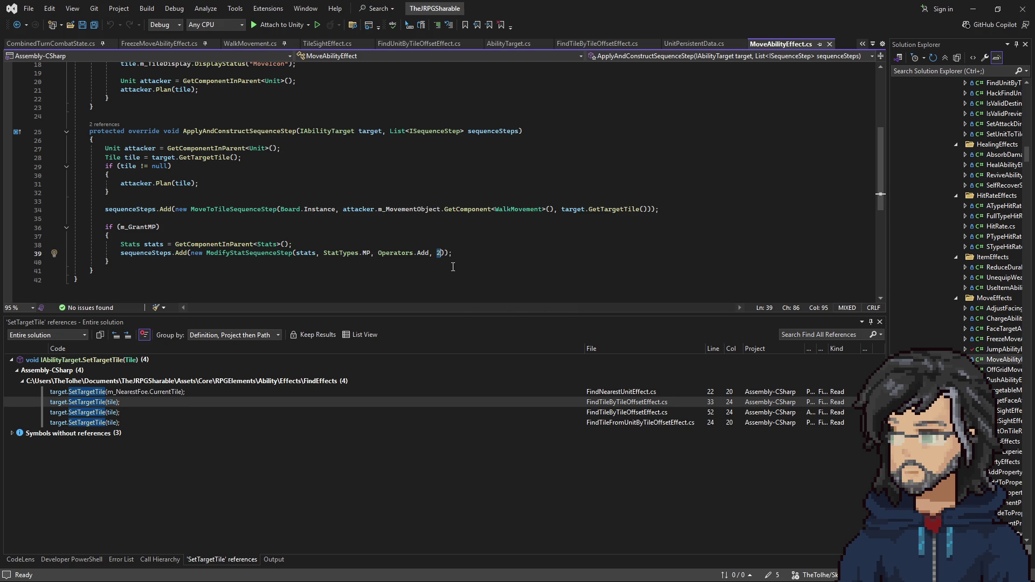
pyautogui.write('1')
pyautogui.click(465, 253)
pyautogui.hotkey('ctrl', 's')
pyautogui.click(973, 9)
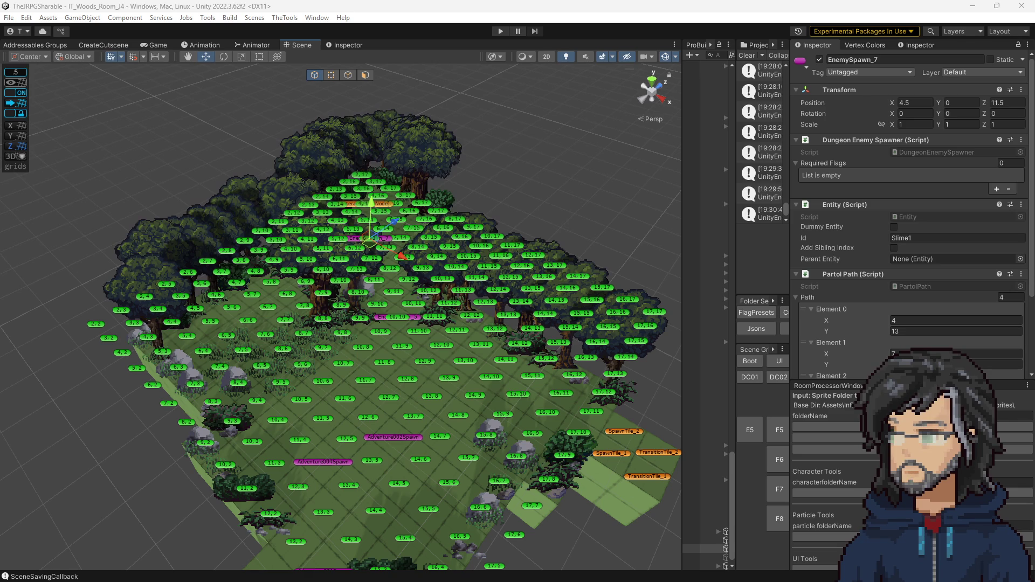
# Load the Boot scene, play, continue the saved game, and widen the Game view.
pyautogui.click(746, 361)
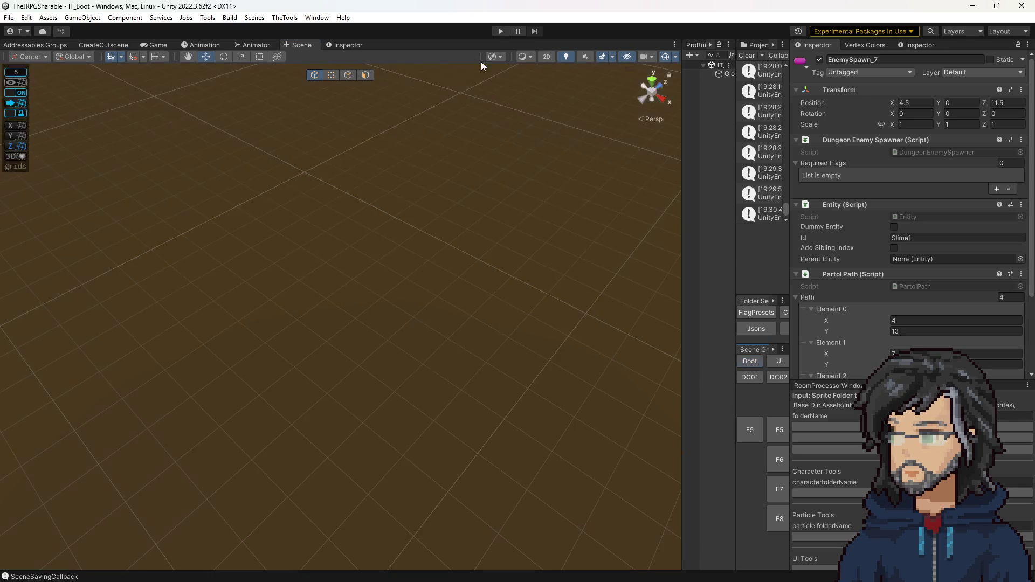
pyautogui.click(502, 31)
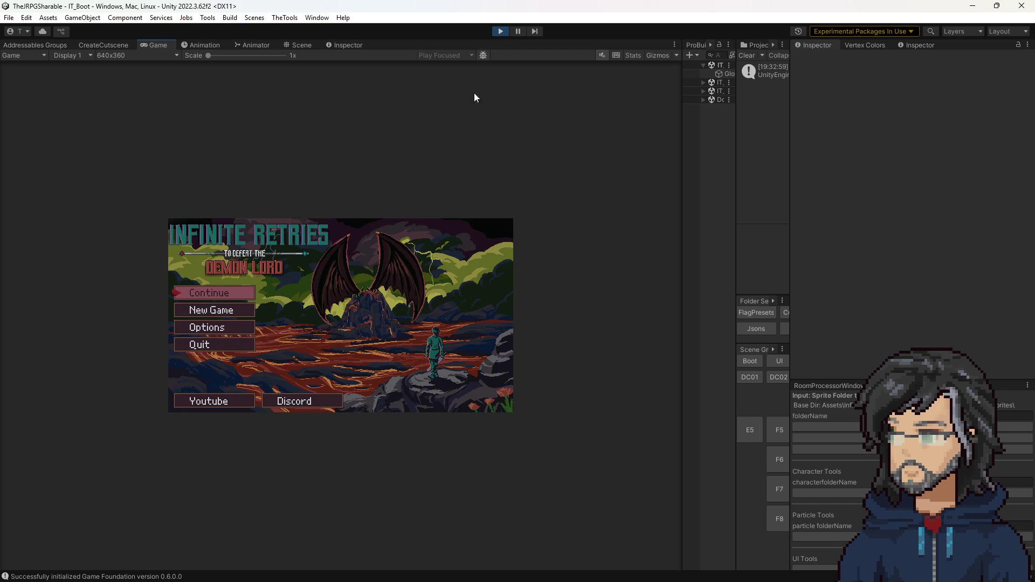
pyautogui.press('Return')
pyautogui.press('Return')
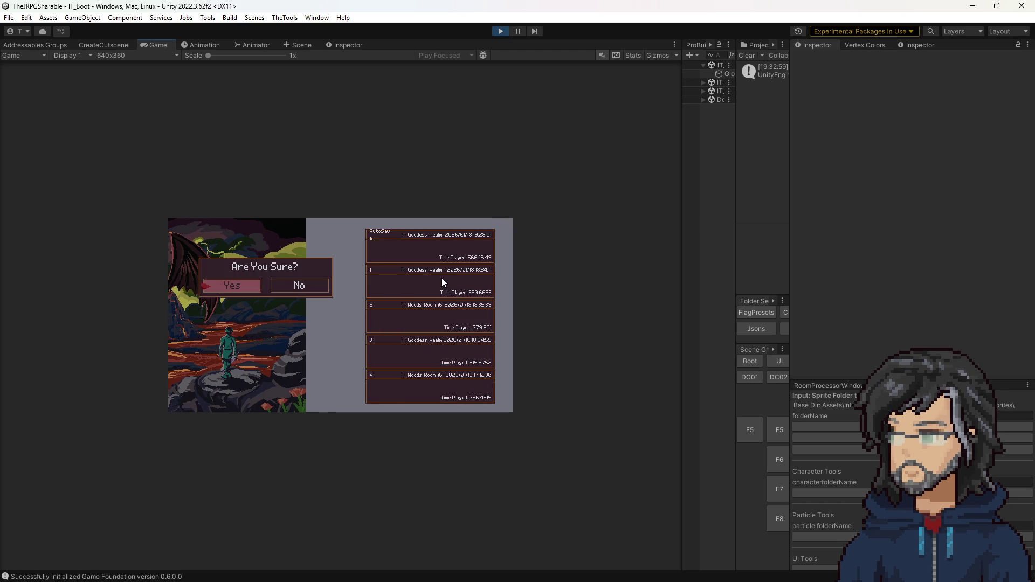
pyautogui.press('Return')
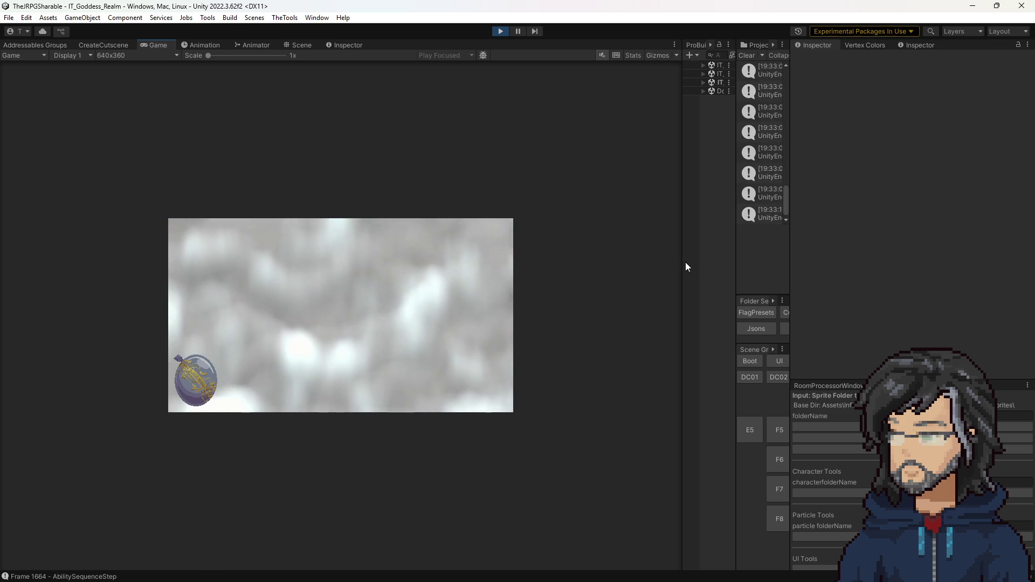
pyautogui.moveTo(679, 262); pyautogui.dragTo(736, 266)
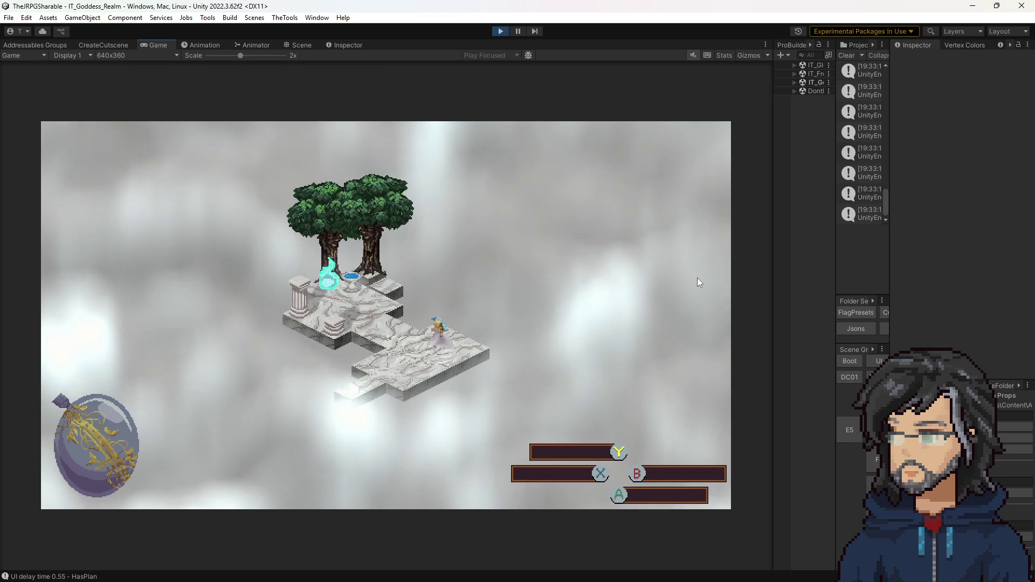
# Buy the Mace tree's Increase Power by 5 node, then check the neighbouring Health and Strength nodes.
pyautogui.press('Left')
pyautogui.press('Left')
pyautogui.press('Left')
pyautogui.press('Return')
pyautogui.press('Escape')
pyautogui.press('Return')
pyautogui.press('Return')
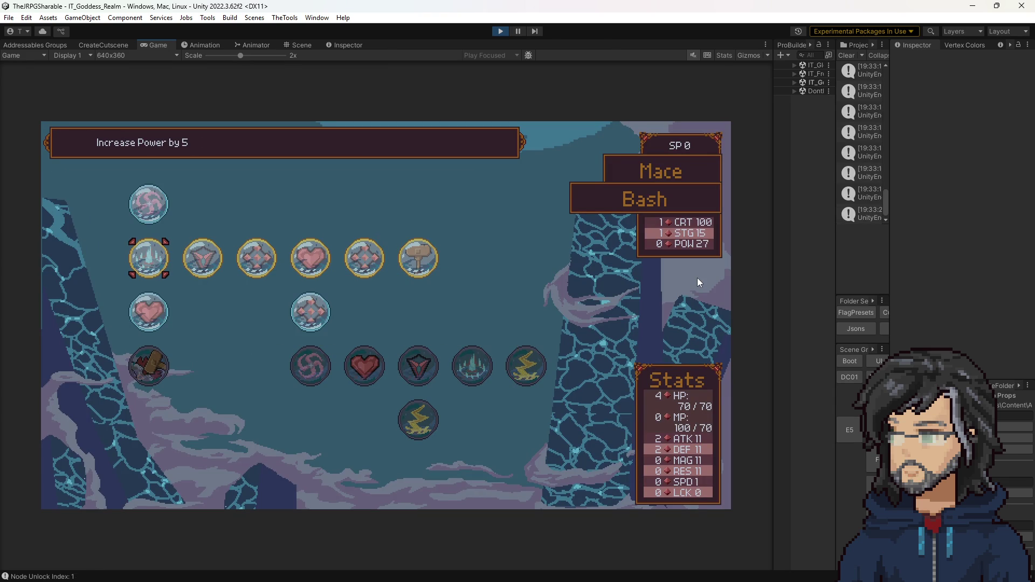
pyautogui.press('Down')
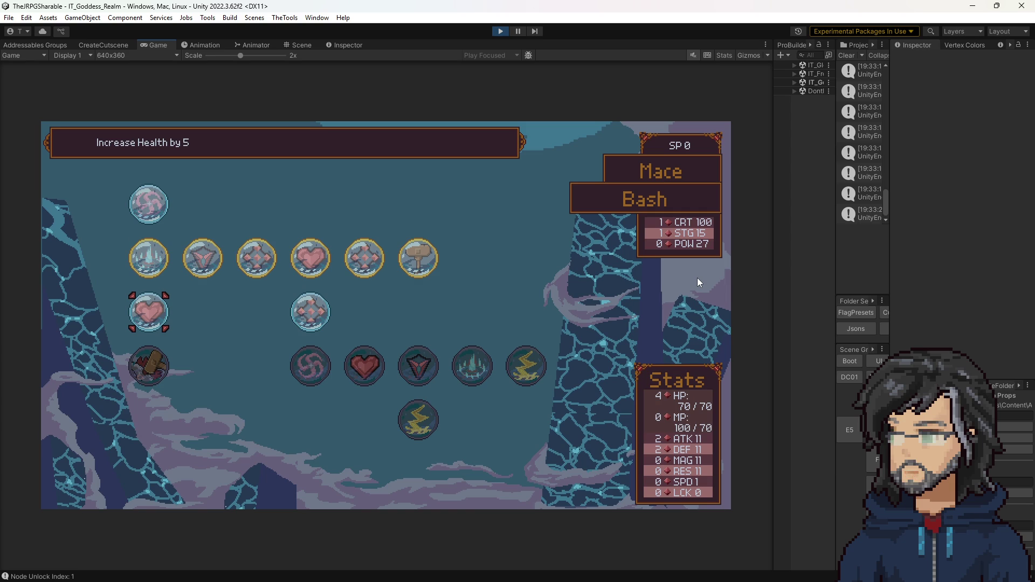
pyautogui.press('Up')
pyautogui.press('Right')
pyautogui.press('Left')
pyautogui.press('Down')
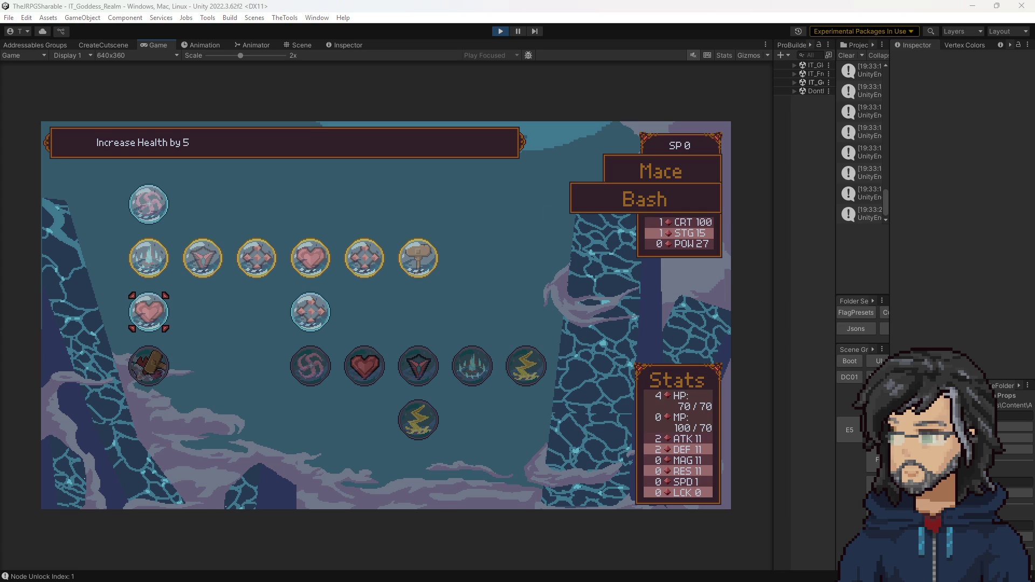
pyautogui.click(383, 361)
# Browse the Sword skill tree's nodes, from Increase Defense by 1 to Unlock ShadowSlice.
pyautogui.press('Escape')
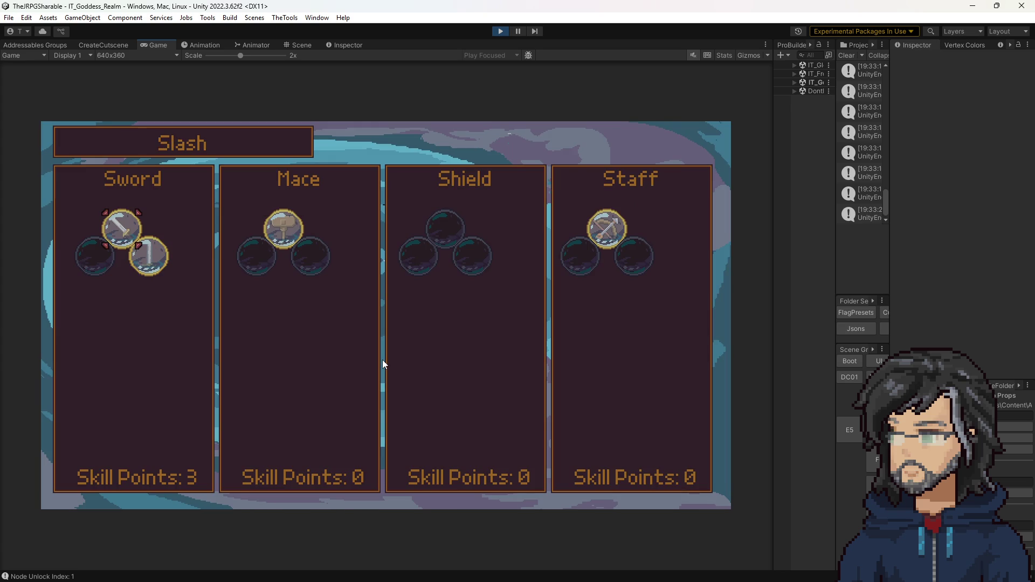
pyautogui.press('Up')
pyautogui.press('Return')
pyautogui.press('Right')
pyautogui.press('Right')
pyautogui.press('Right')
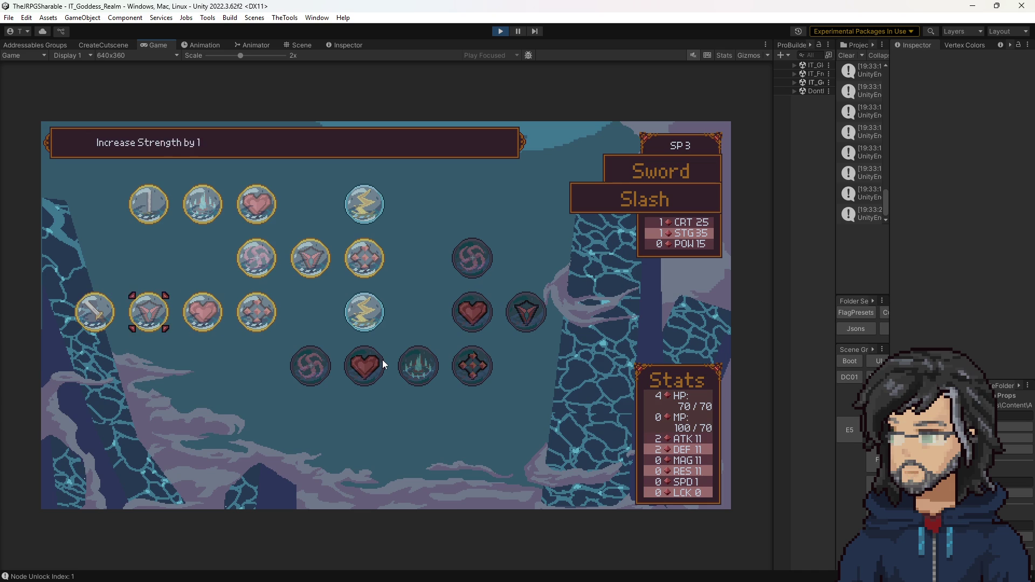
pyautogui.press('Up')
pyautogui.press('Up')
pyautogui.press('Left')
pyautogui.press('Left')
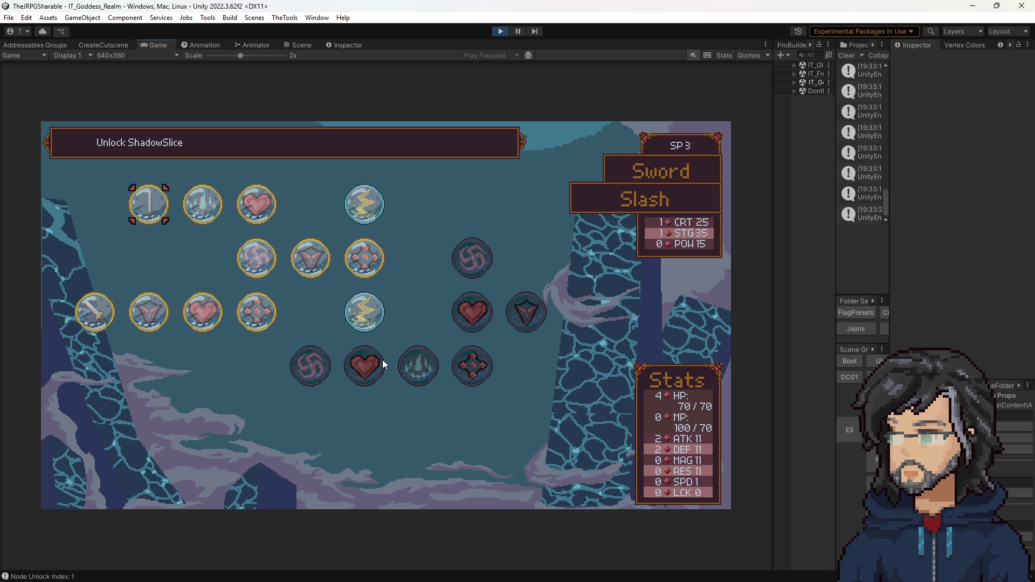
pyautogui.press('Right')
pyautogui.press('Right')
pyautogui.press('Left')
pyautogui.press('Right')
# Make ShadowSlice the Sword's skill and check its Strength and Defense nodes.
pyautogui.press('Escape')
pyautogui.press('Down')
pyautogui.press('Return')
pyautogui.press('Right')
pyautogui.press('Right')
pyautogui.press('Left')
pyautogui.press('Escape')
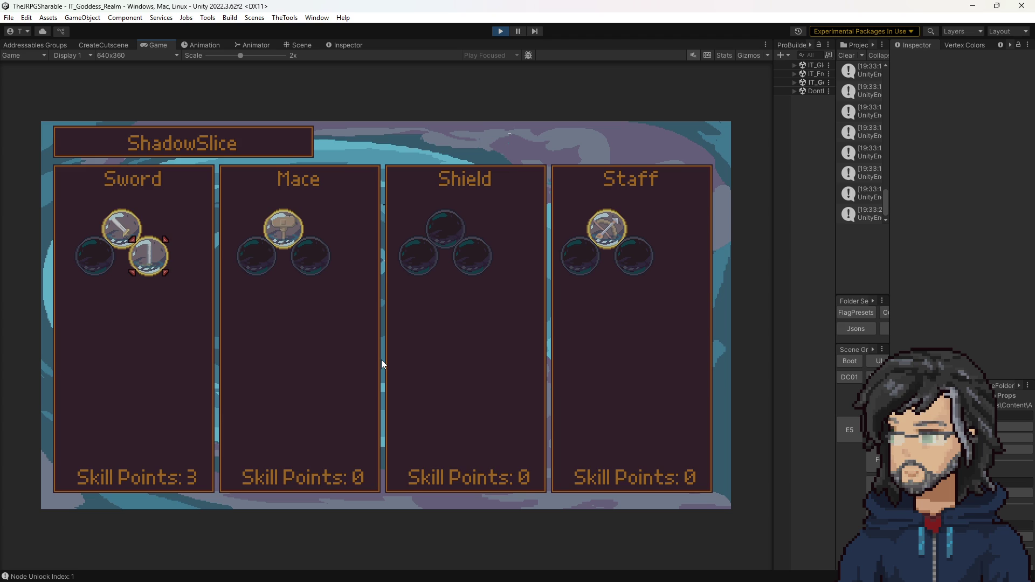
# Browse the Staff's Shoot skill tree, including its Resistance and stagger power nodes.
pyautogui.press('Right')
pyautogui.press('Right')
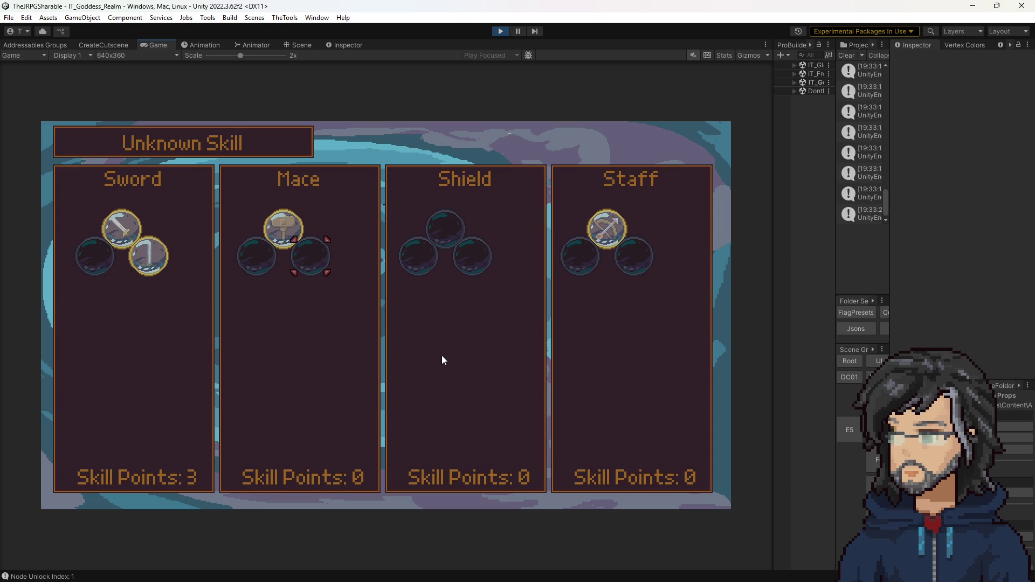
pyautogui.press('Up')
pyautogui.press('Right')
pyautogui.press('Right')
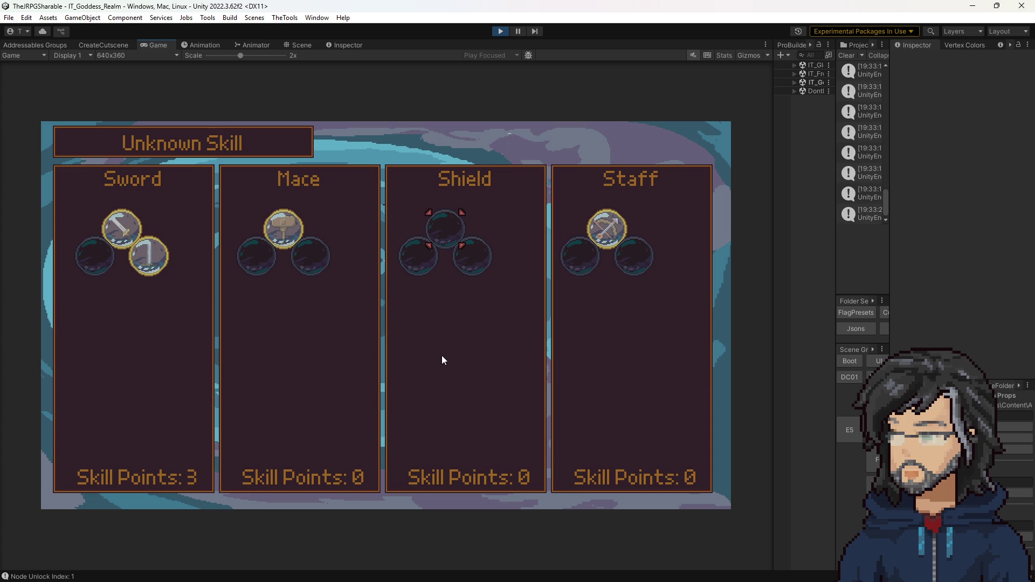
pyautogui.press('Right')
pyautogui.press('Return')
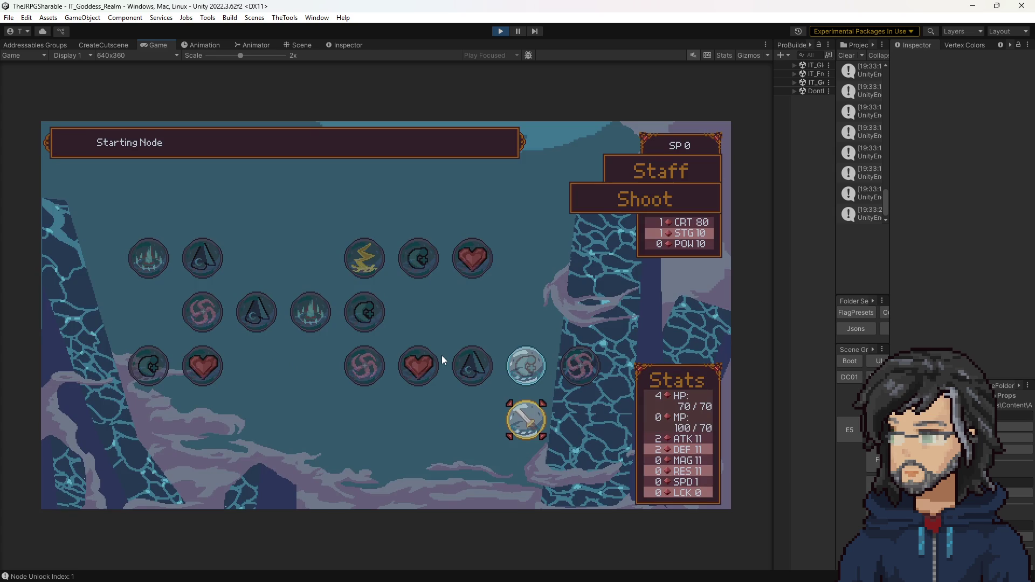
pyautogui.press('Up')
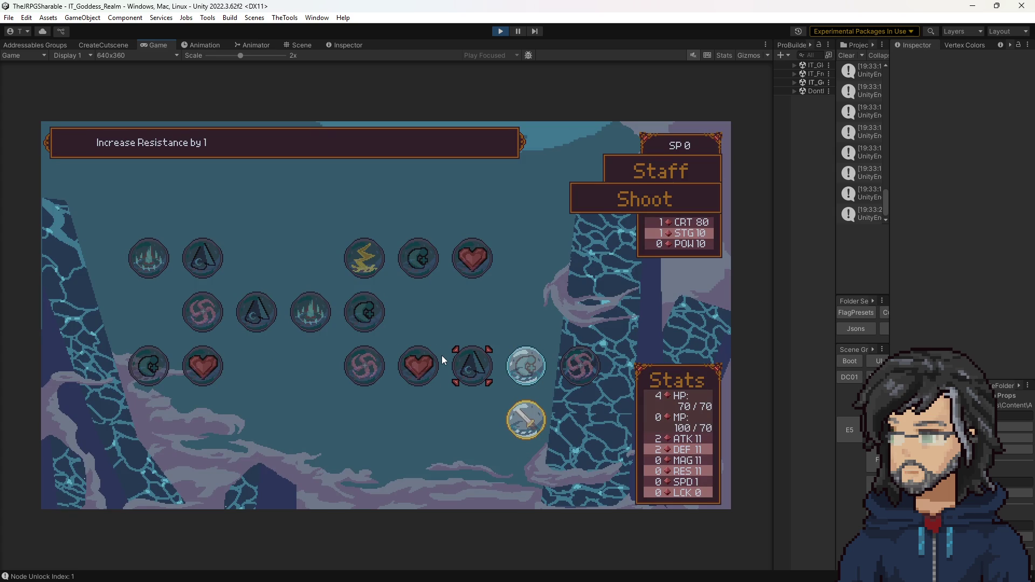
pyautogui.press('Left')
pyautogui.press('Left')
pyautogui.press('Escape')
pyautogui.press('Left')
pyautogui.press('Left')
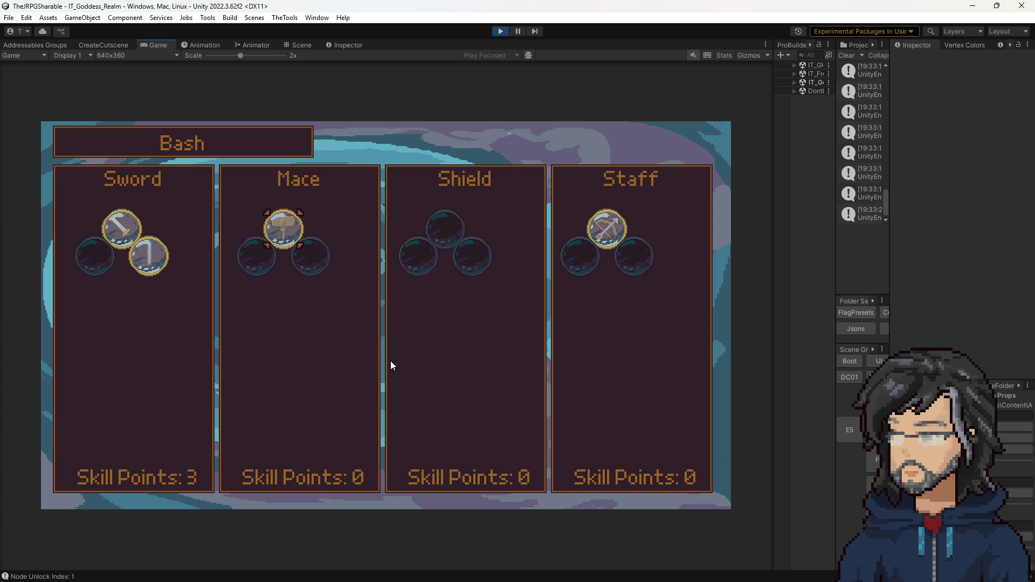
# Recheck the Sword's ShadowSlice tree, then exit Play mode with Ctrl+P.
pyautogui.press('Left')
pyautogui.press('Left')
pyautogui.press('Up')
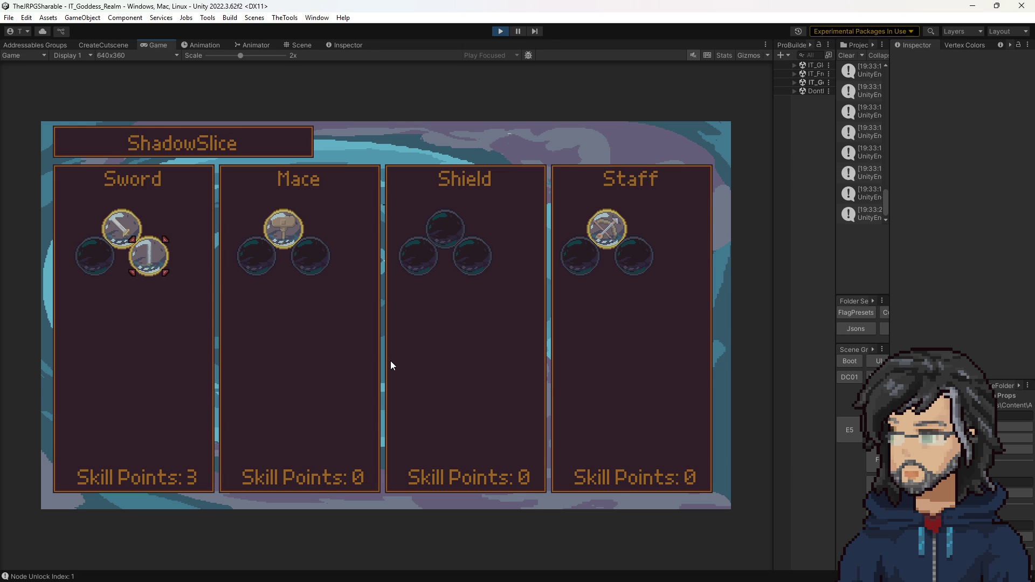
pyautogui.press('Return')
pyautogui.press('Right')
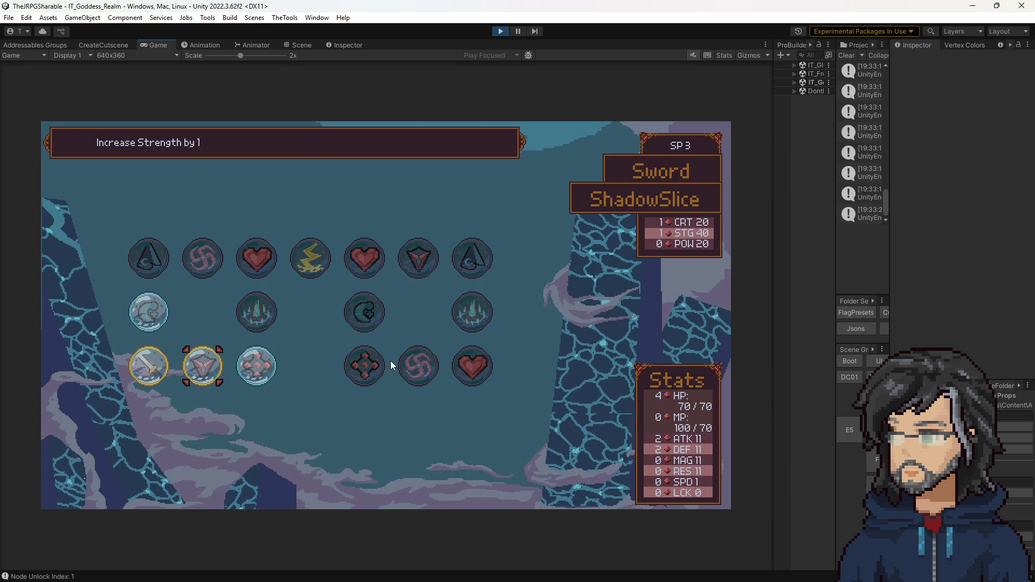
pyautogui.press('Escape')
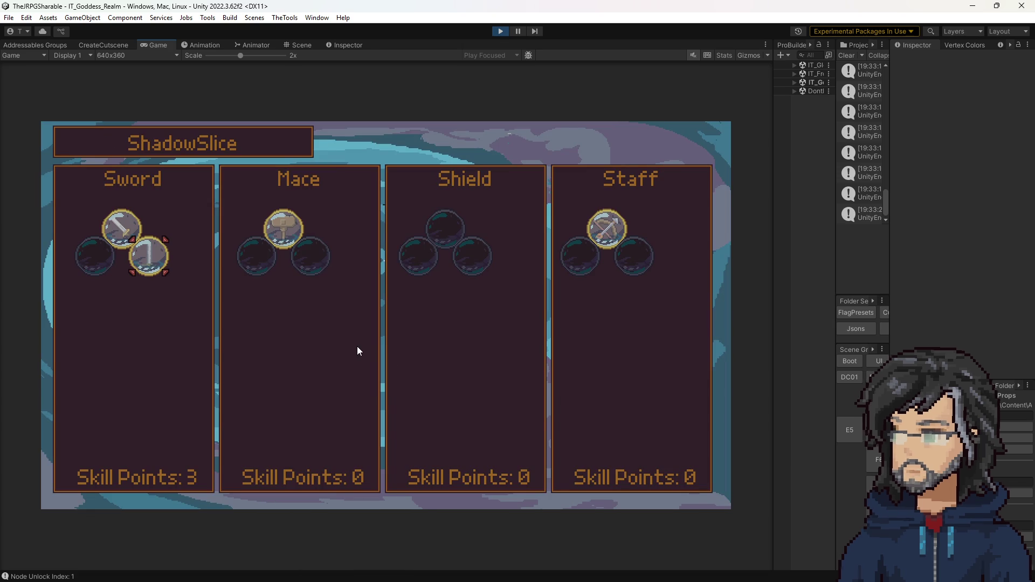
pyautogui.hotkey('ctrl', 'p')
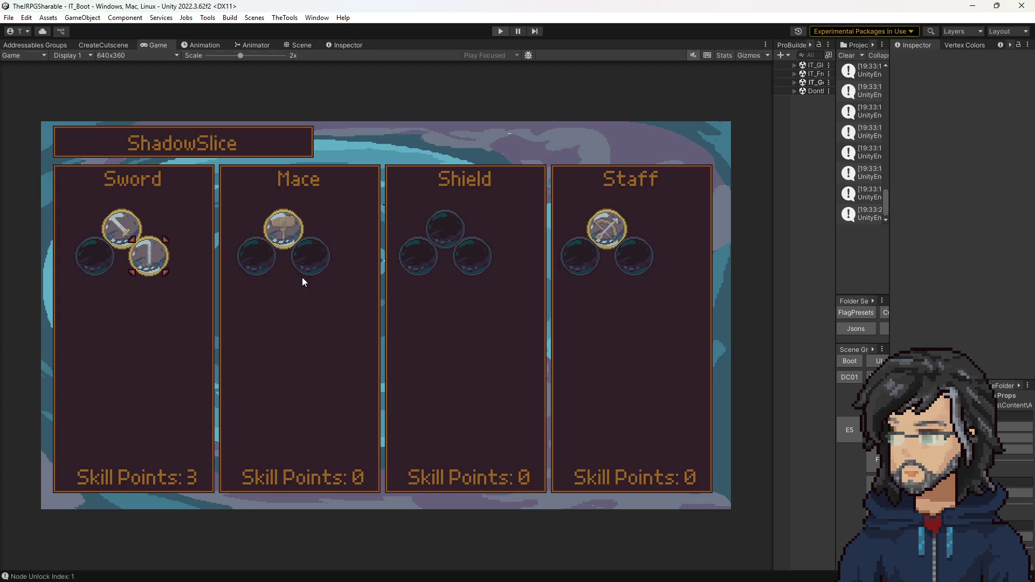
# Inspect the Interact[Sword_Node] object in woods room K8, then replay from the Boot scene.
pyautogui.moveTo(836, 242)
pyautogui.mouseDown()
pyautogui.moveTo(573, 247)
pyautogui.moveTo(662, 248)
pyautogui.mouseUp()
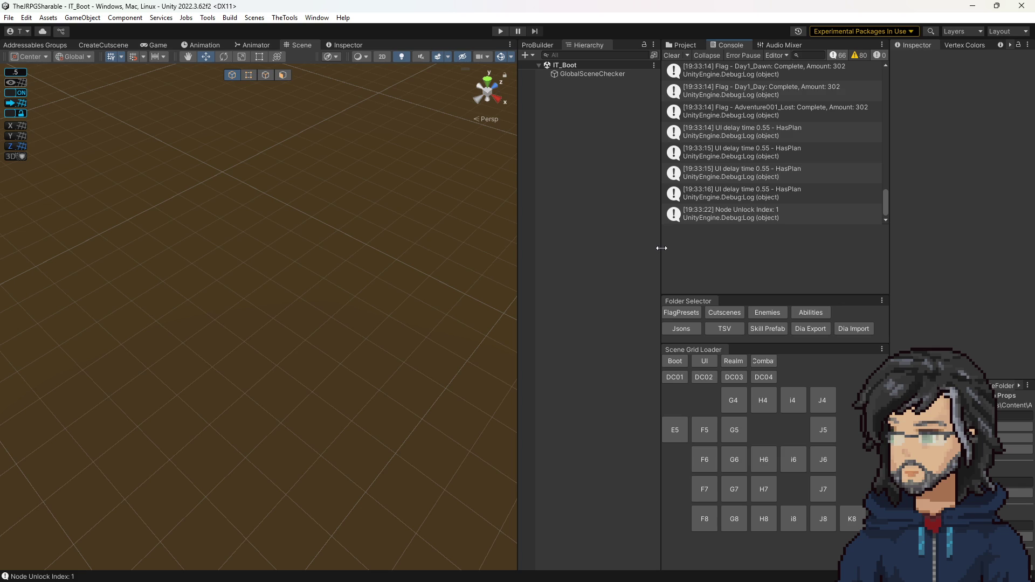
pyautogui.click(852, 519)
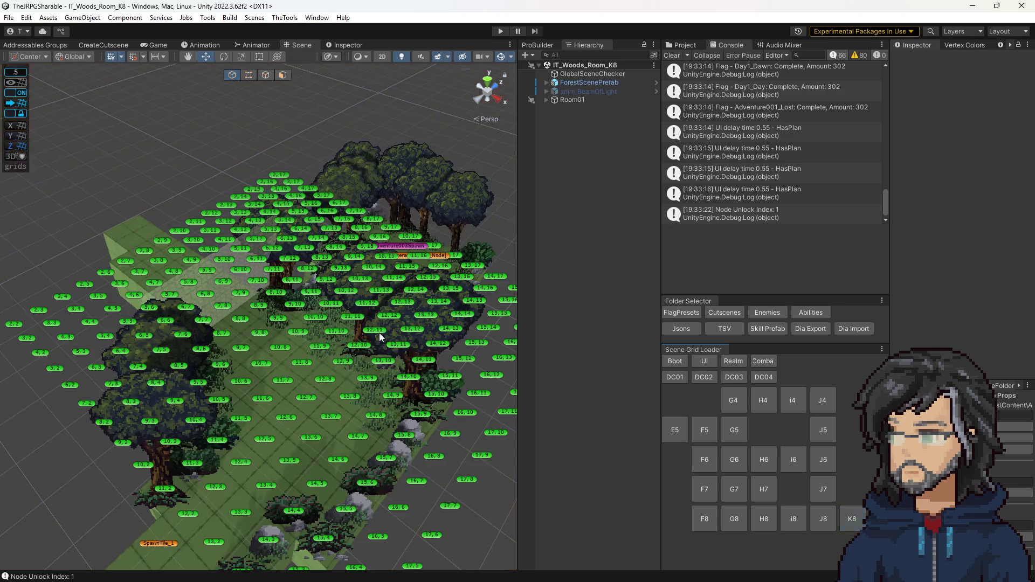
pyautogui.scroll(5, 406, 306)
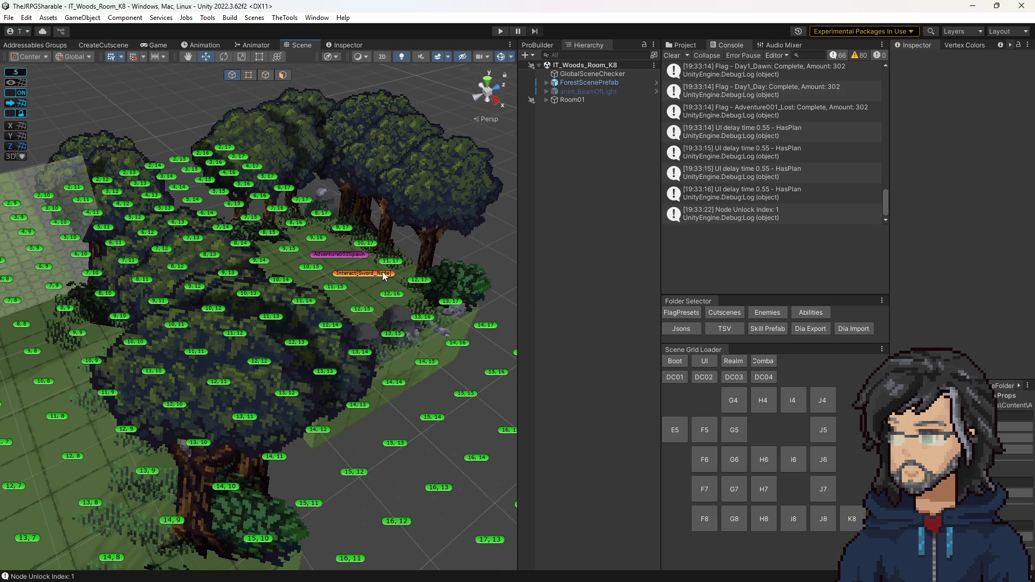
pyautogui.click(383, 272)
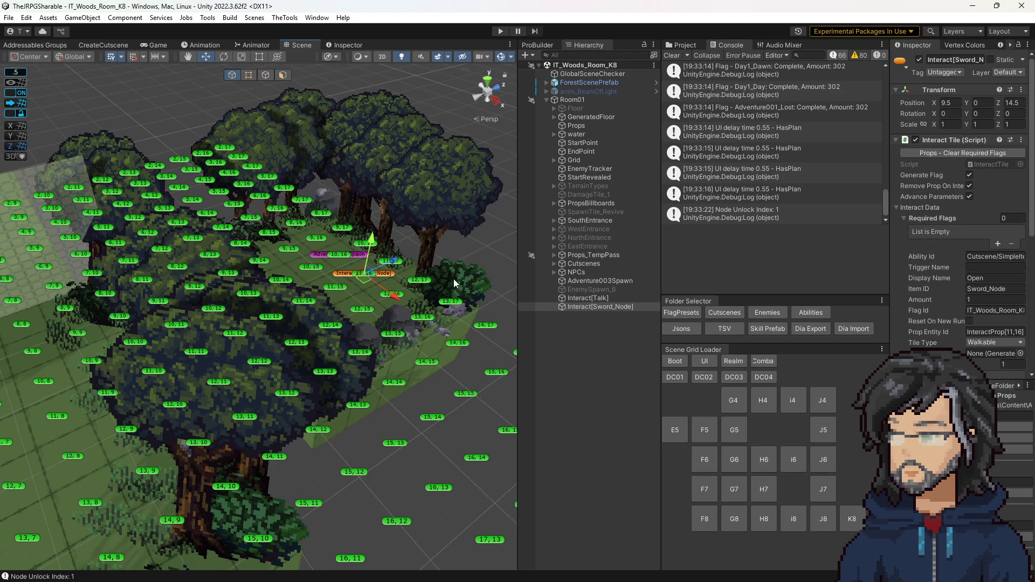
pyautogui.moveTo(451, 277)
pyautogui.mouseDown()
pyautogui.moveTo(434, 283)
pyautogui.moveTo(431, 253)
pyautogui.moveTo(448, 284)
pyautogui.mouseUp()
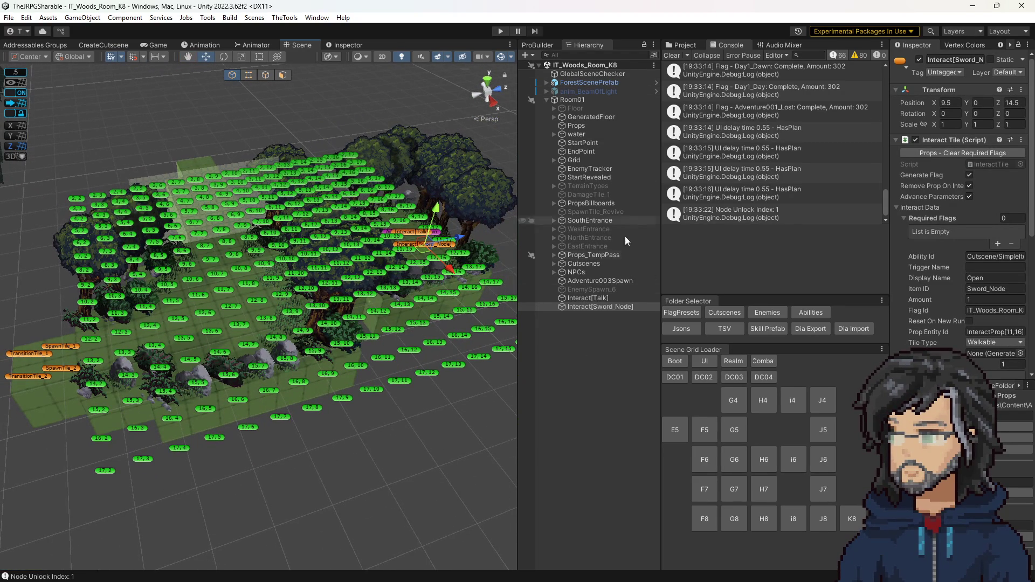
pyautogui.click(675, 361)
pyautogui.click(495, 31)
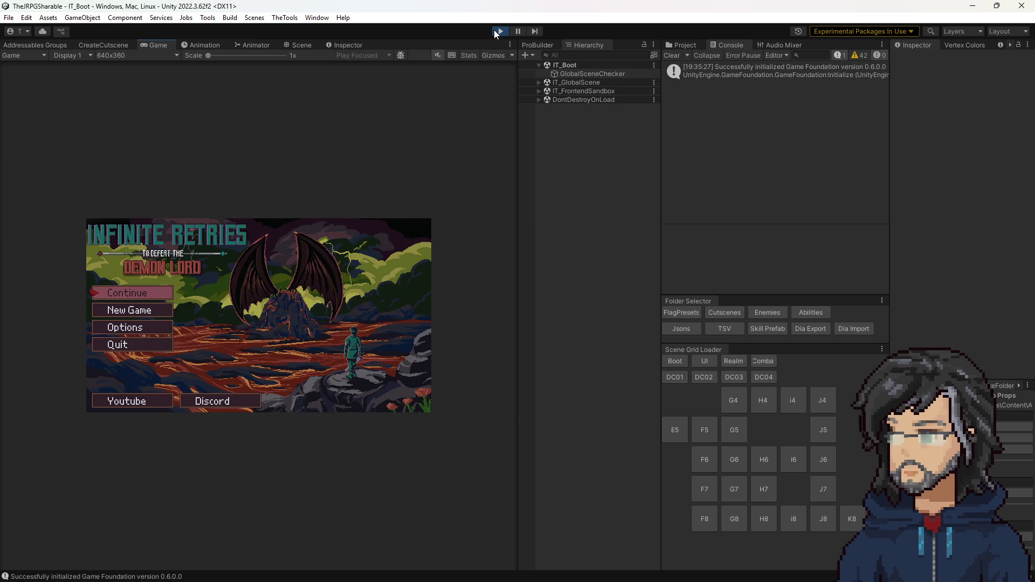
# Stop play, deactivate Interact[Sword_Node] in room K8, and load woods room i4.
pyautogui.click(498, 31)
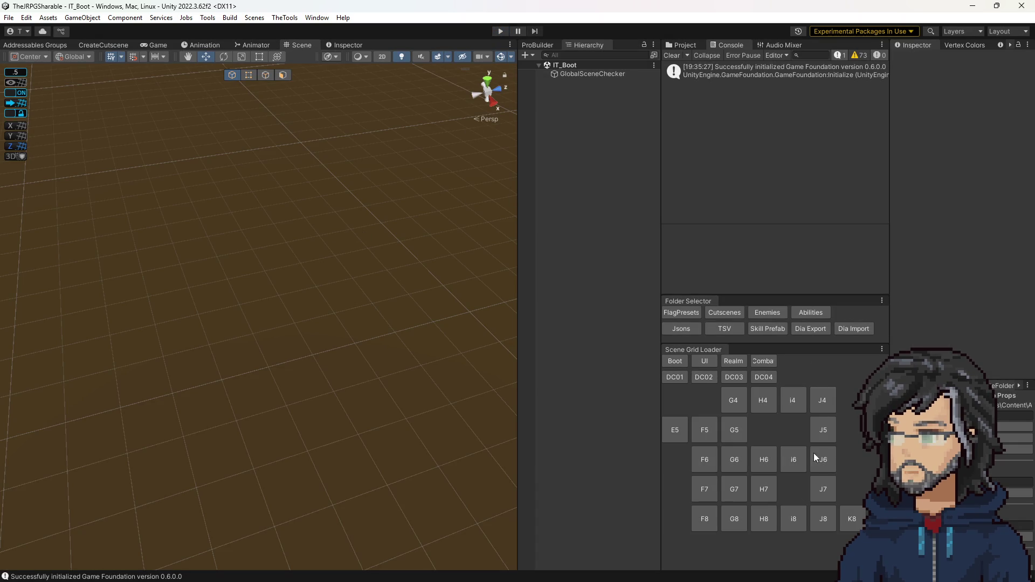
pyautogui.click(846, 520)
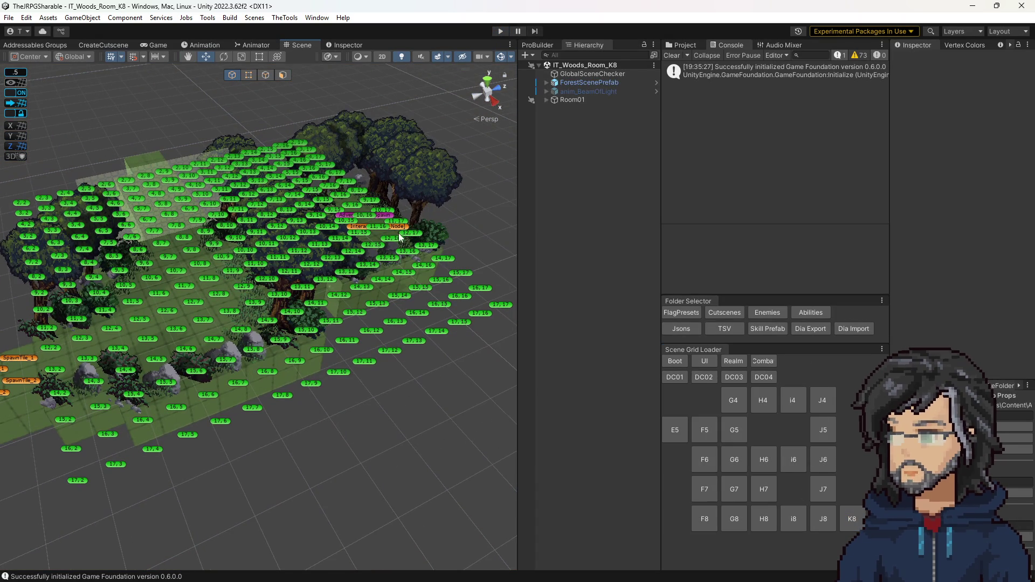
pyautogui.click(397, 228)
pyautogui.click(920, 59)
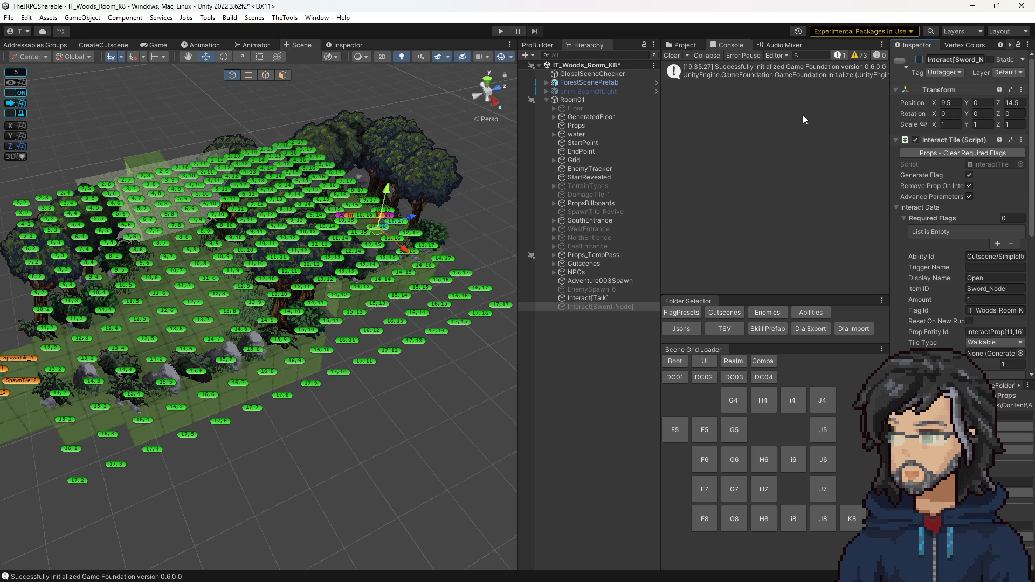
pyautogui.click(788, 409)
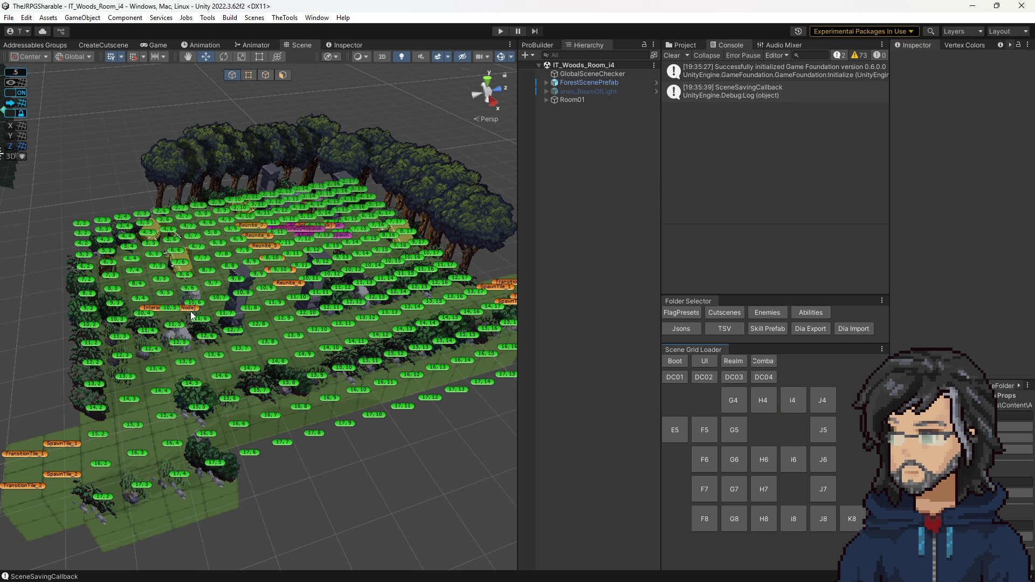
# Clear the console, load IT_Combat_Grounds, play it, and enlarge the Game view to 2x.
pyautogui.click(676, 52)
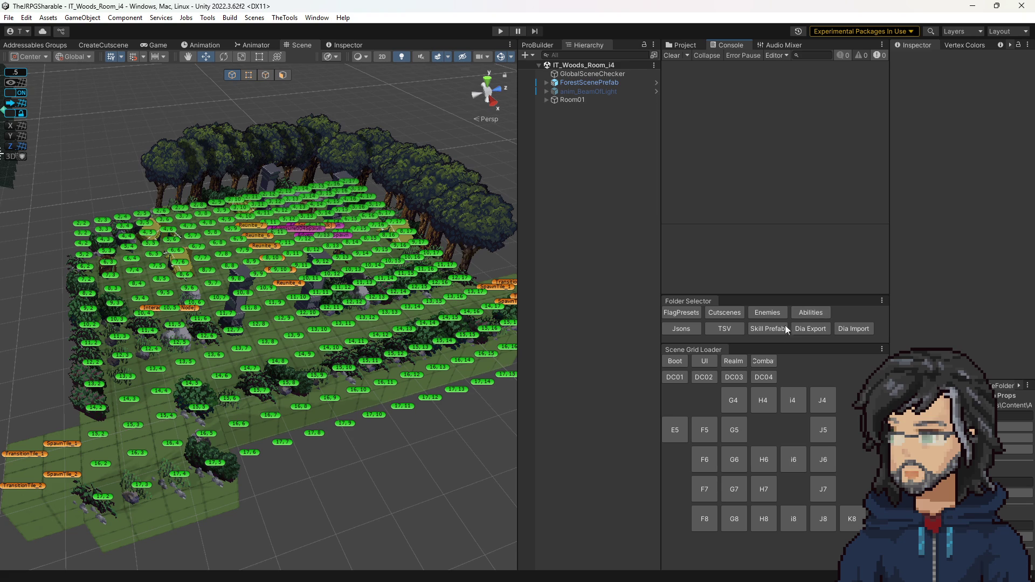
pyautogui.click(763, 360)
pyautogui.click(496, 31)
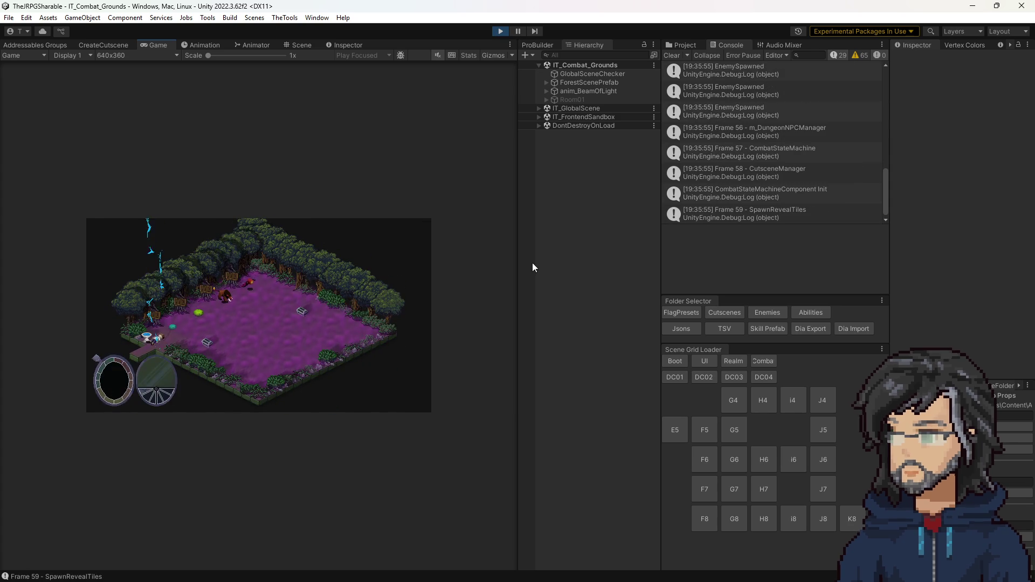
pyautogui.moveTo(516, 251); pyautogui.dragTo(700, 268)
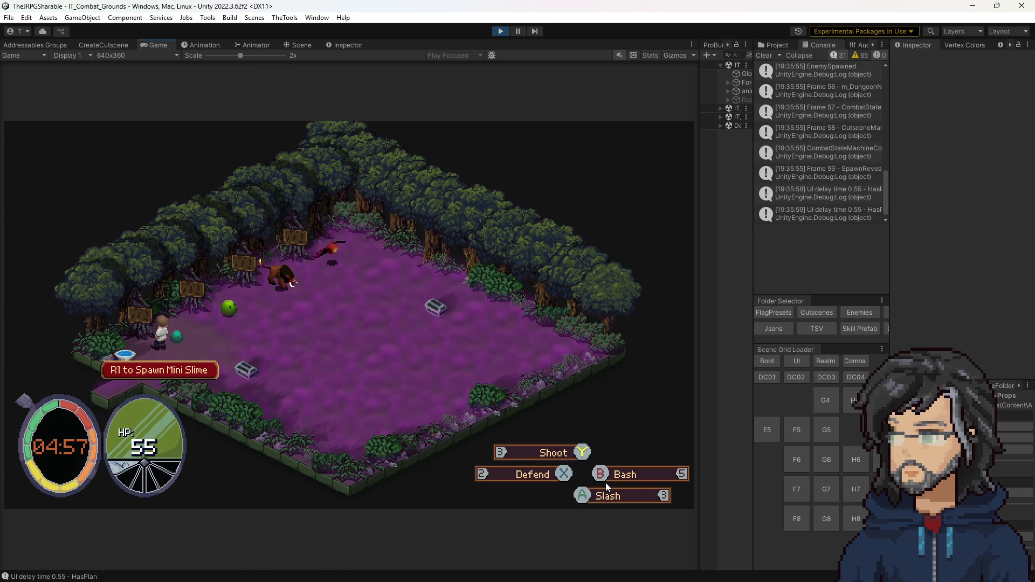
# Toggle the alternate ShadowSlice attack set, move the player right, then stop play.
pyautogui.press('e')
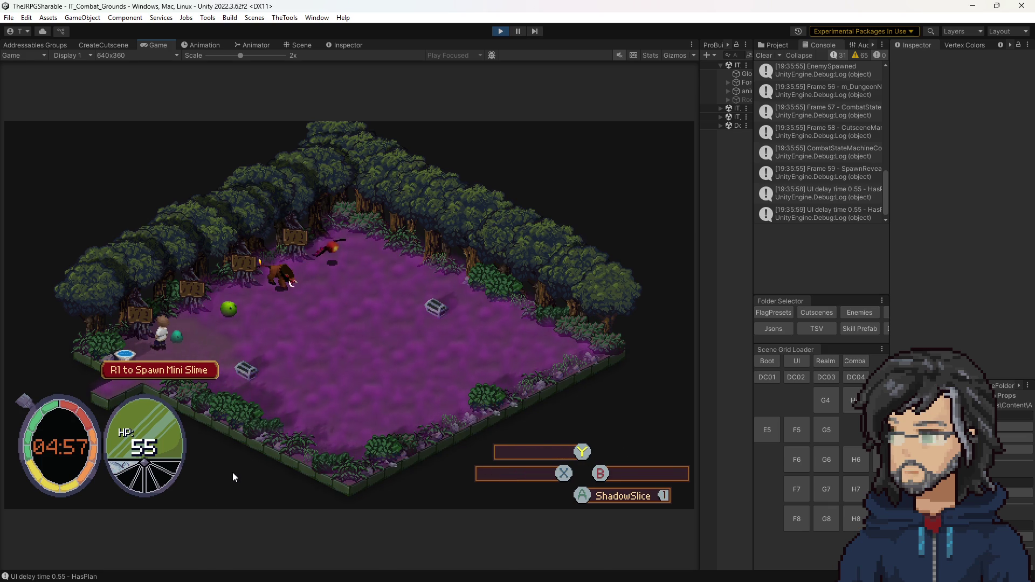
pyautogui.press('e')
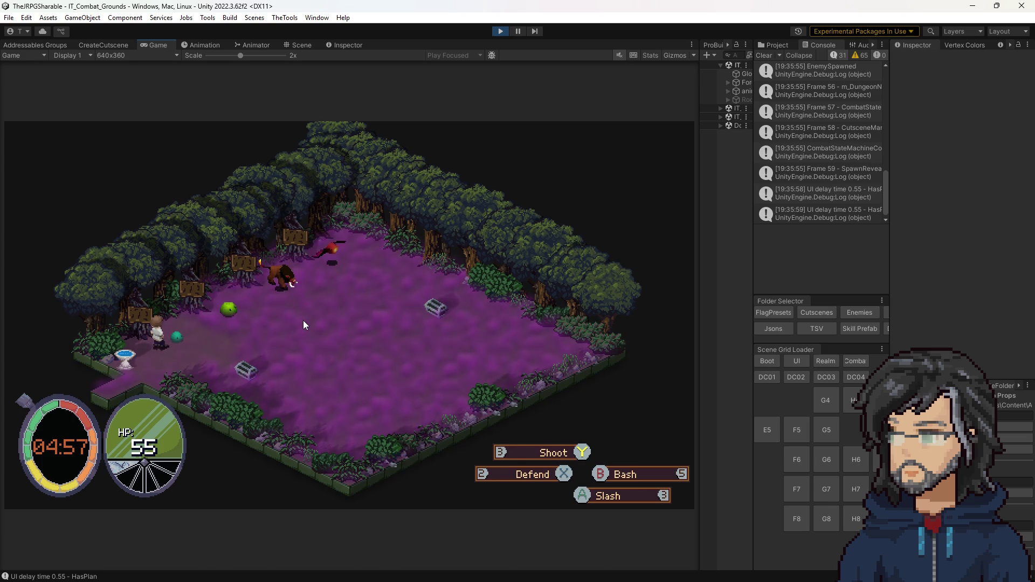
pyautogui.press('d')
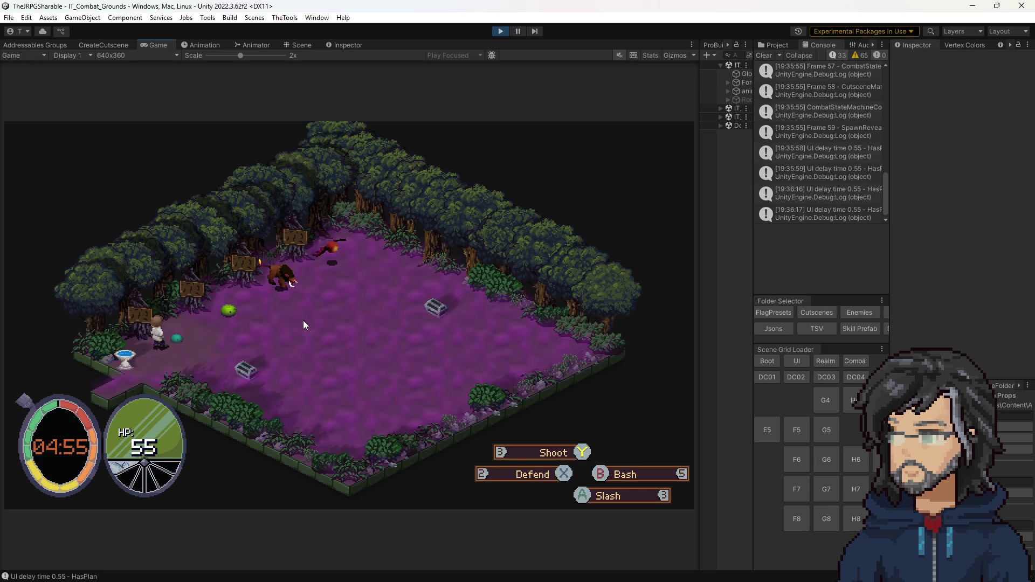
pyautogui.click(501, 31)
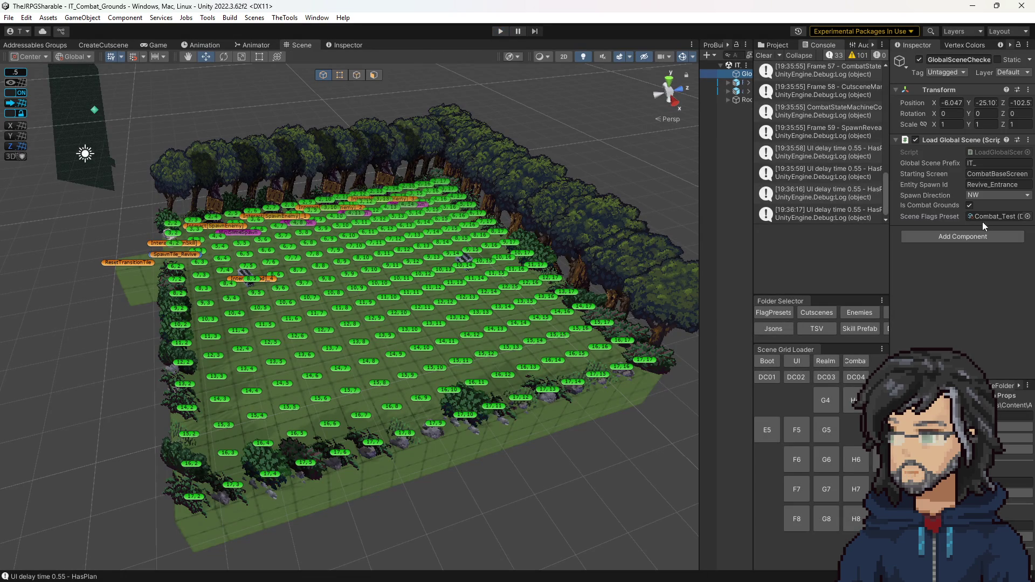
# Add a Cleave entry to Combat_Test's Default Ability Ids.
pyautogui.click(982, 219)
pyautogui.click(761, 47)
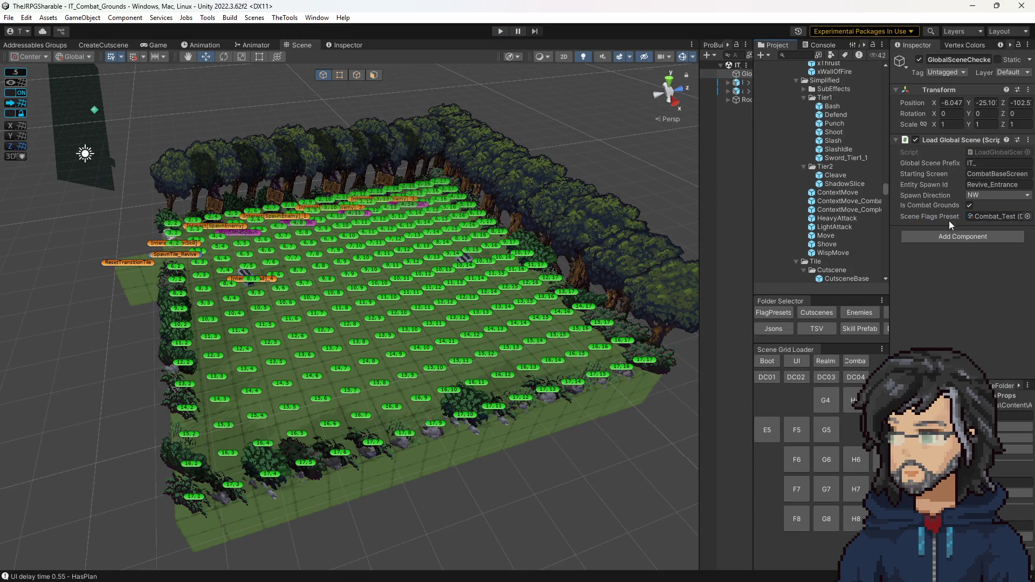
pyautogui.click(981, 217)
pyautogui.click(847, 279)
pyautogui.scroll(-10, 959, 289)
pyautogui.scroll(-5, 975, 319)
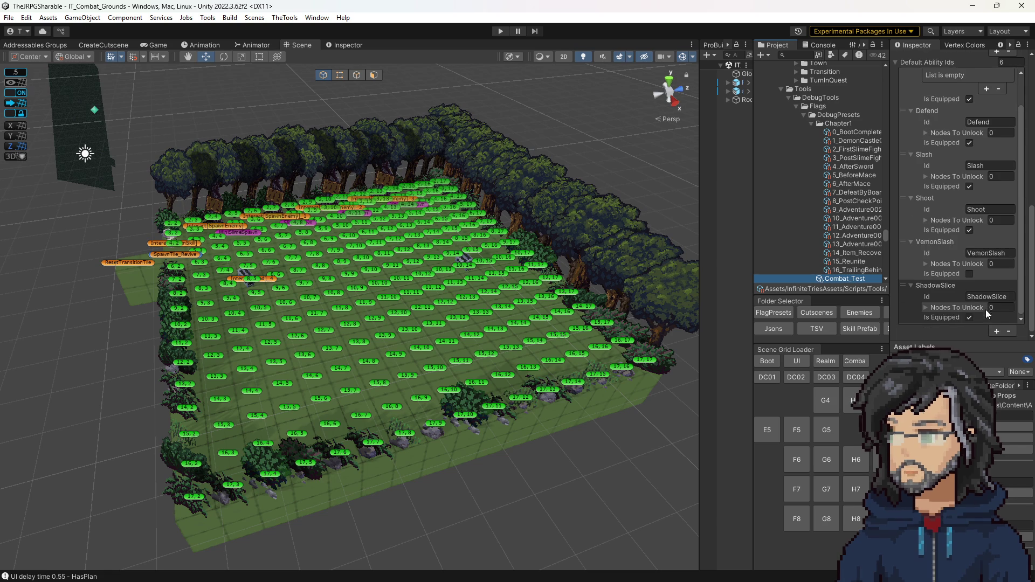
pyautogui.click(990, 309)
pyautogui.click(945, 318)
pyautogui.click(990, 297)
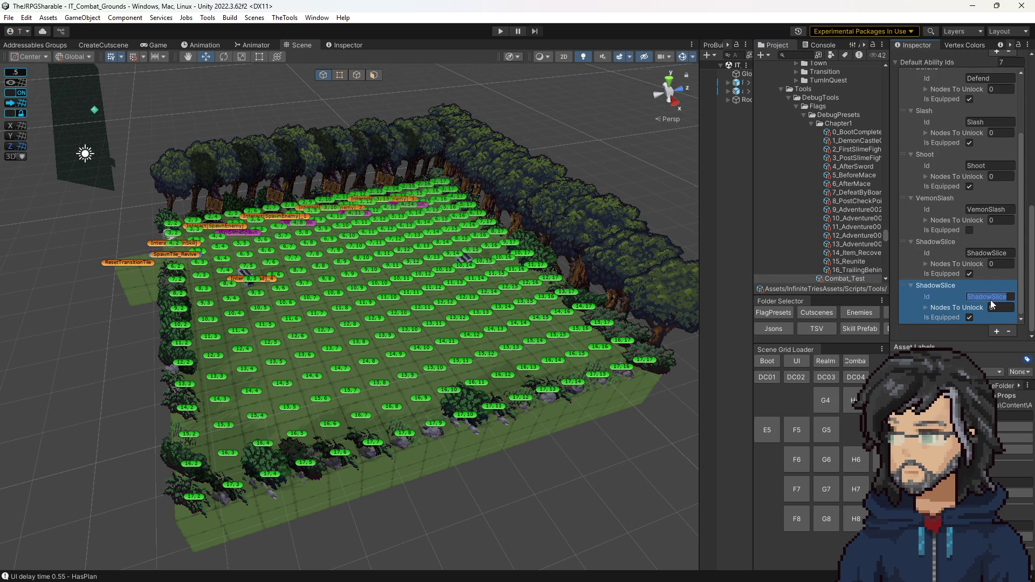
pyautogui.write('Cleave')
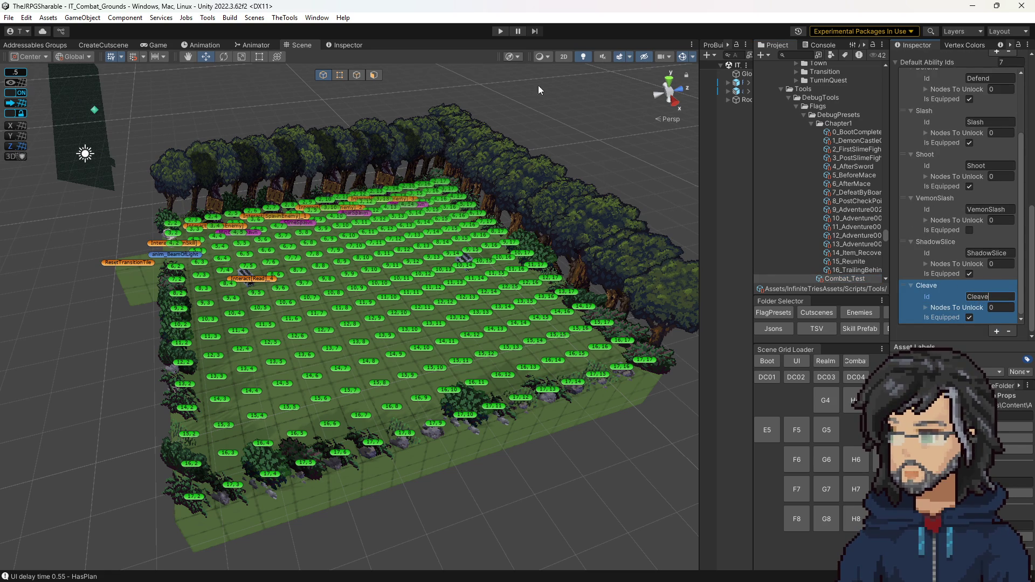
# Playtest the abilities, then tick ShadowSlice's Is Equipped in Combat_Test.
pyautogui.click(501, 31)
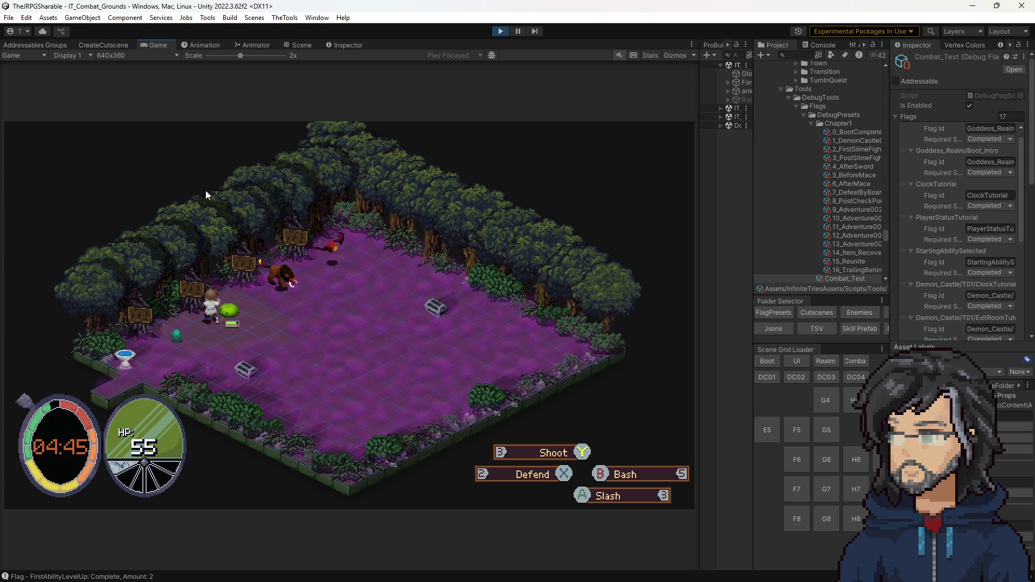
pyautogui.click(501, 32)
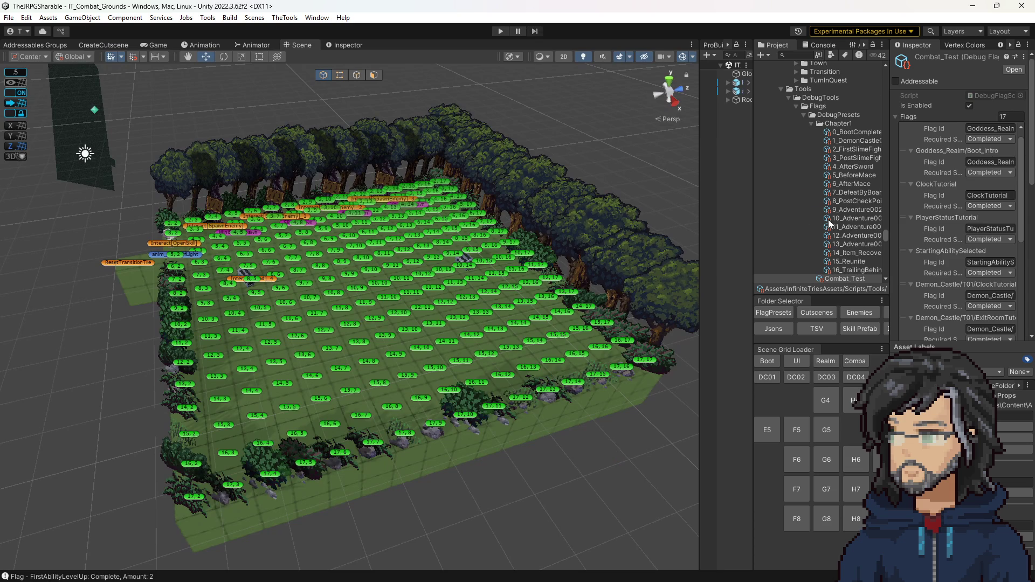
pyautogui.scroll(-5, 828, 219)
pyautogui.scroll(-10, 970, 271)
pyautogui.scroll(-1, 968, 282)
pyautogui.click(970, 274)
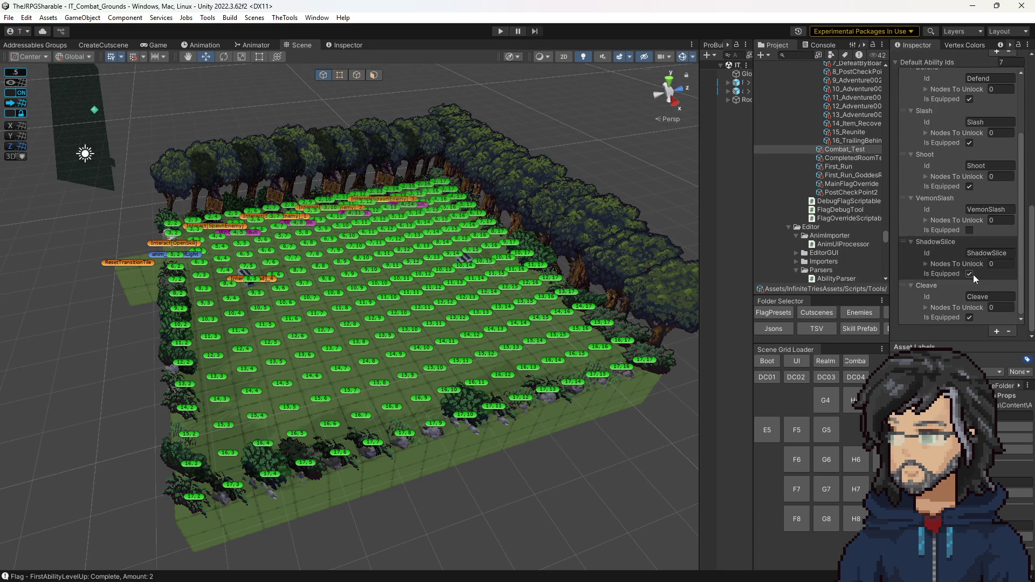
# Open the Cleave ability prefab from the Abilities folder.
pyautogui.moveTo(698, 127); pyautogui.dragTo(564, 127)
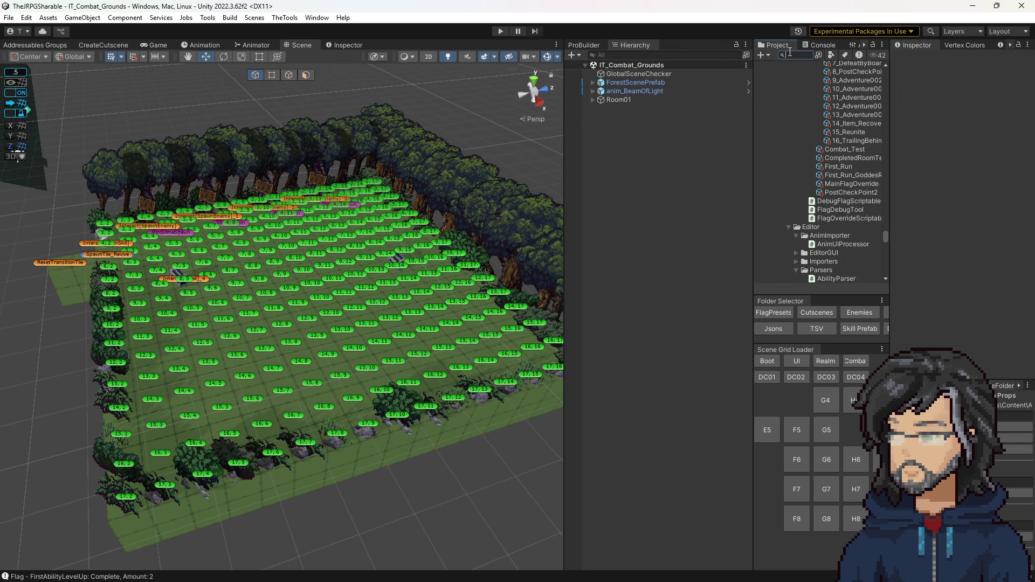
pyautogui.moveTo(753, 316); pyautogui.dragTo(635, 315)
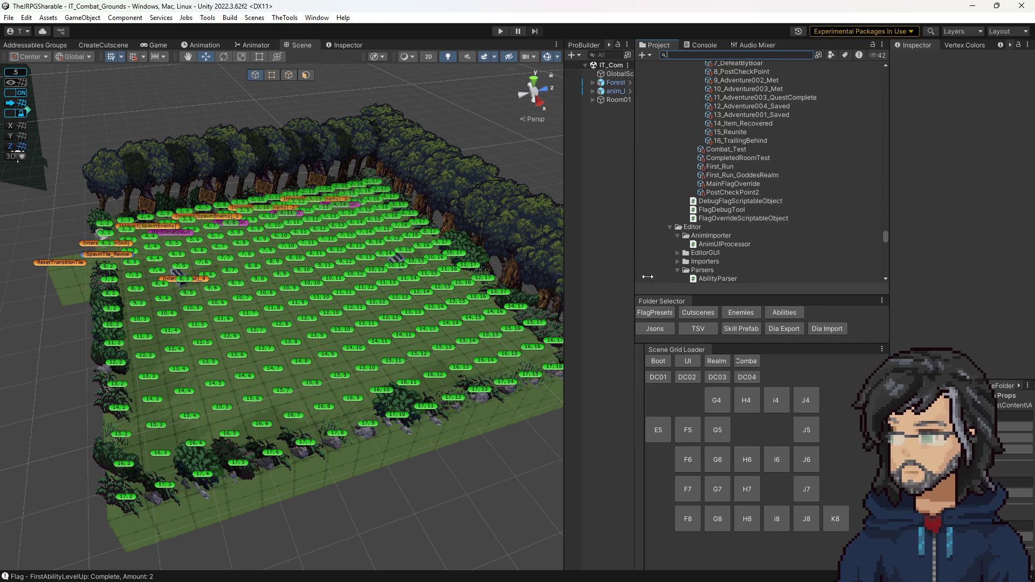
pyautogui.click(771, 312)
pyautogui.click(713, 143)
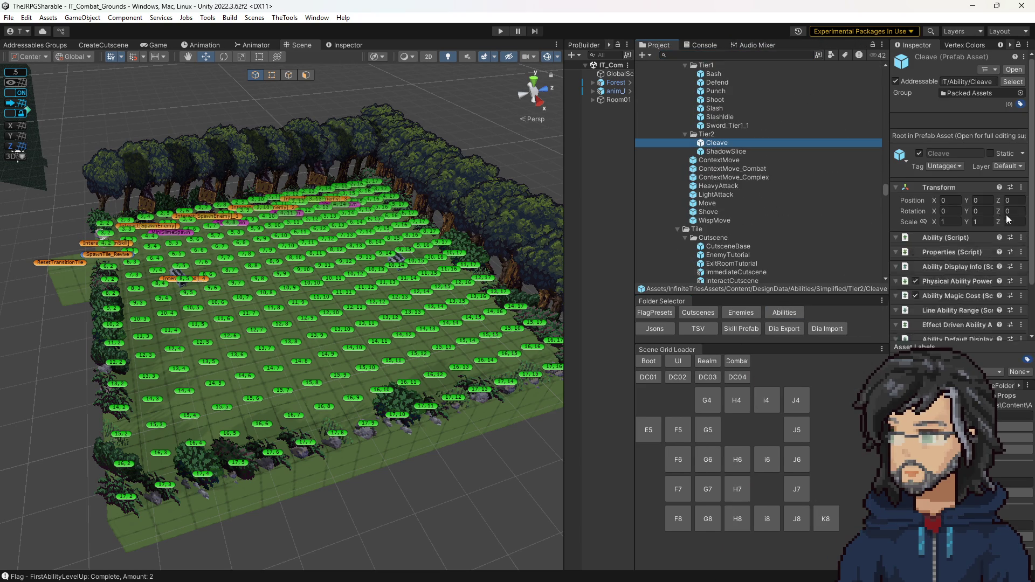
pyautogui.doubleClick(733, 144)
# Set Cleave's magic cost to 100, CT to 1 and ability type to RB Middle.
pyautogui.scroll(-3, 948, 228)
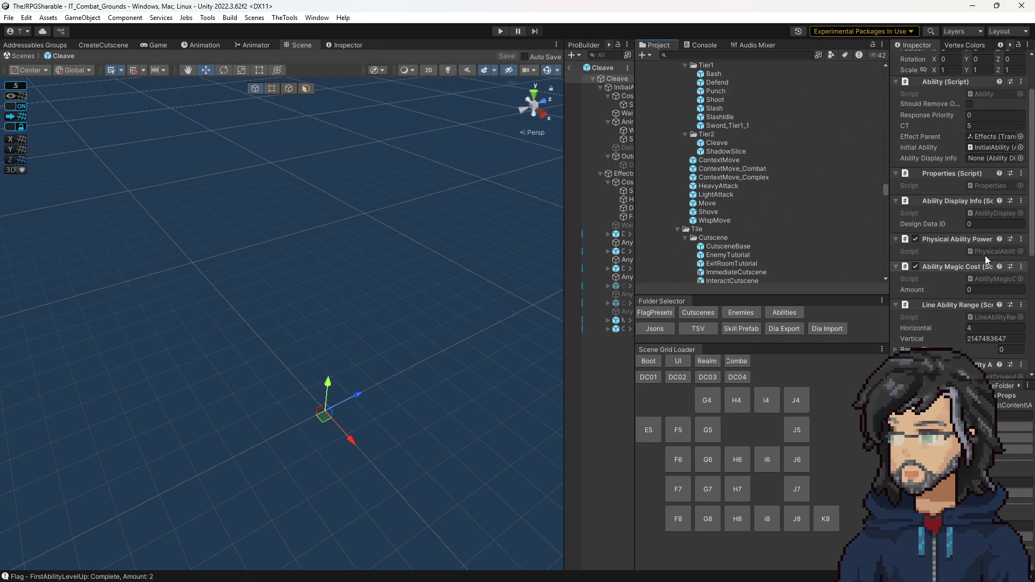
pyautogui.write('10')
pyautogui.click(978, 125)
pyautogui.write('1')
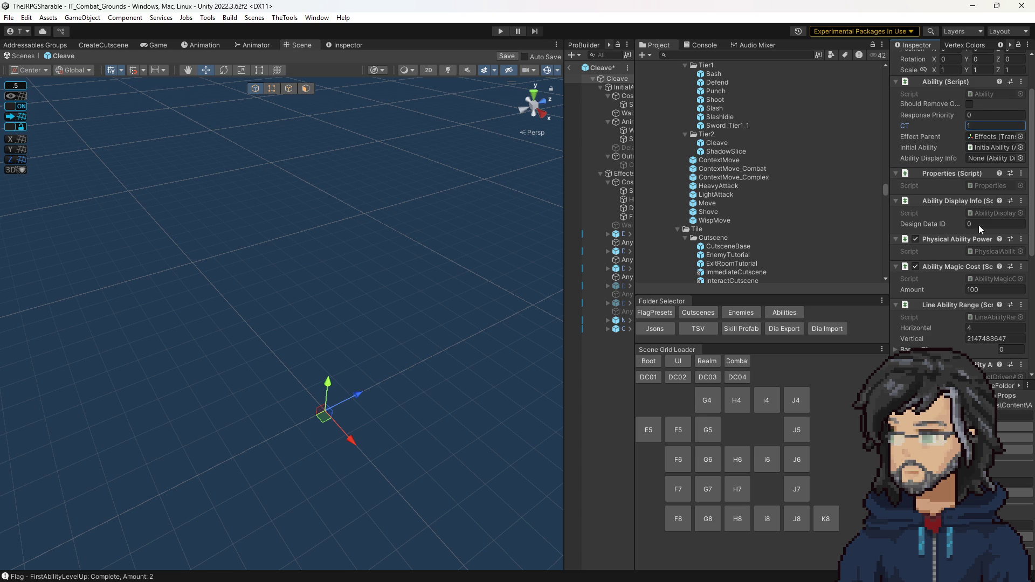
pyautogui.scroll(-10, 955, 303)
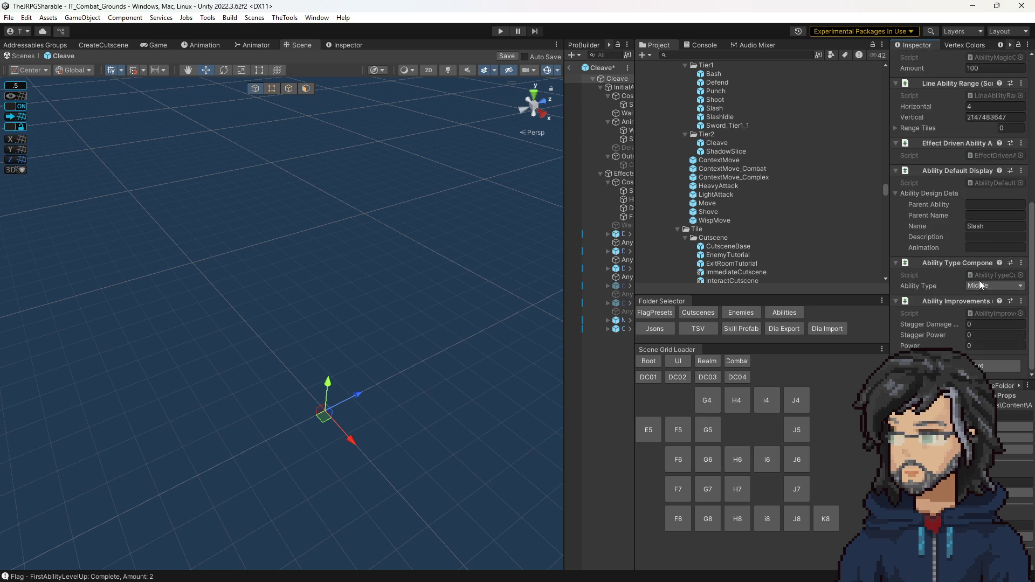
pyautogui.click(981, 281)
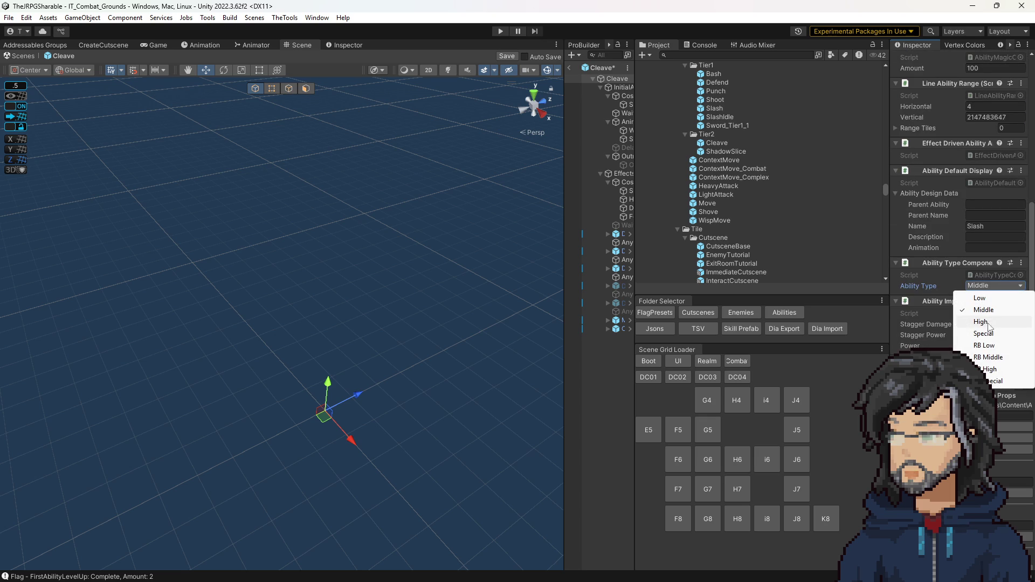
pyautogui.click(989, 357)
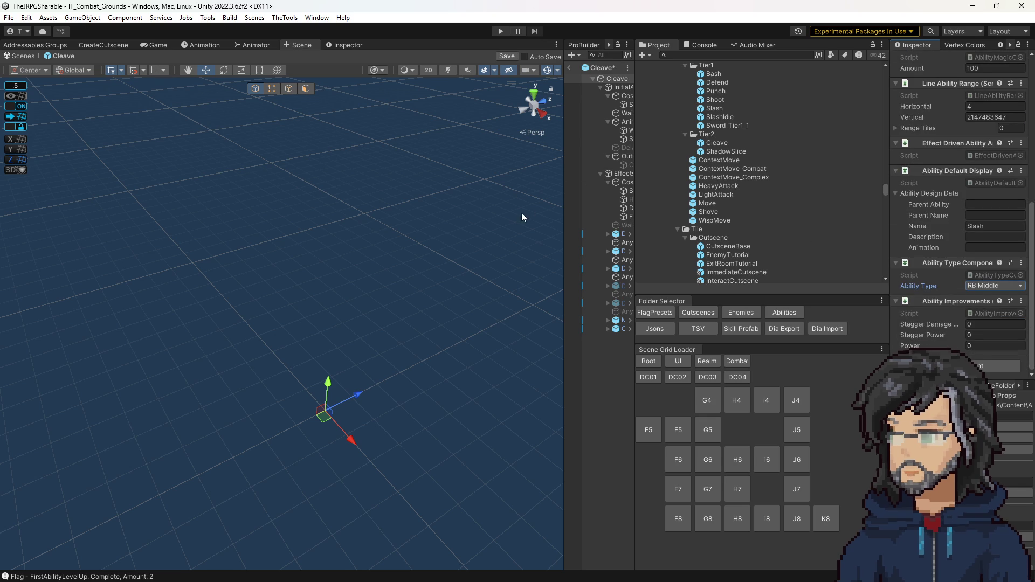
pyautogui.moveTo(526, 214); pyautogui.dragTo(492, 196)
pyautogui.click(570, 68)
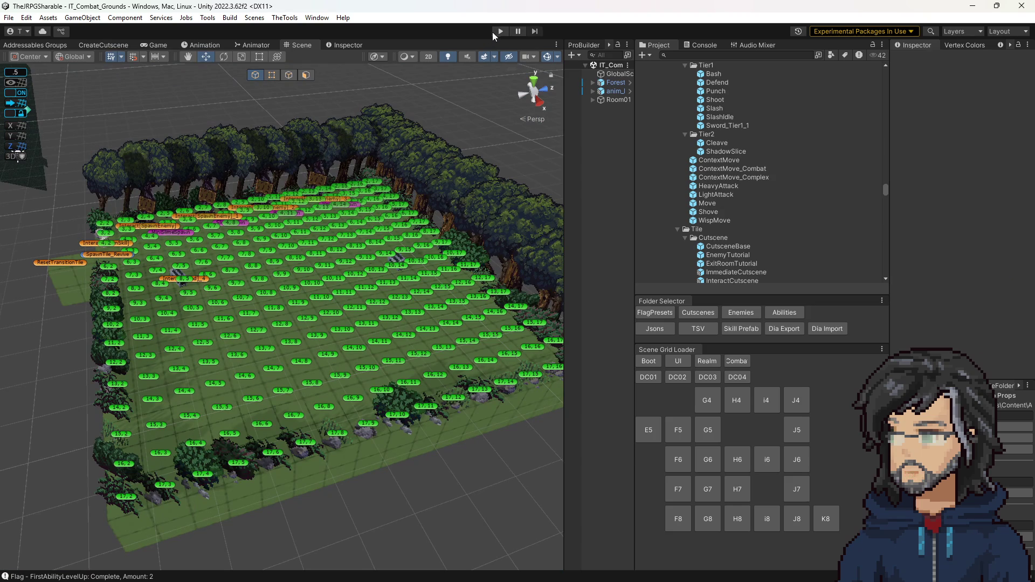
# Playtest Cleave in the combat grounds with an enlarged Game view, then stop.
pyautogui.click(499, 31)
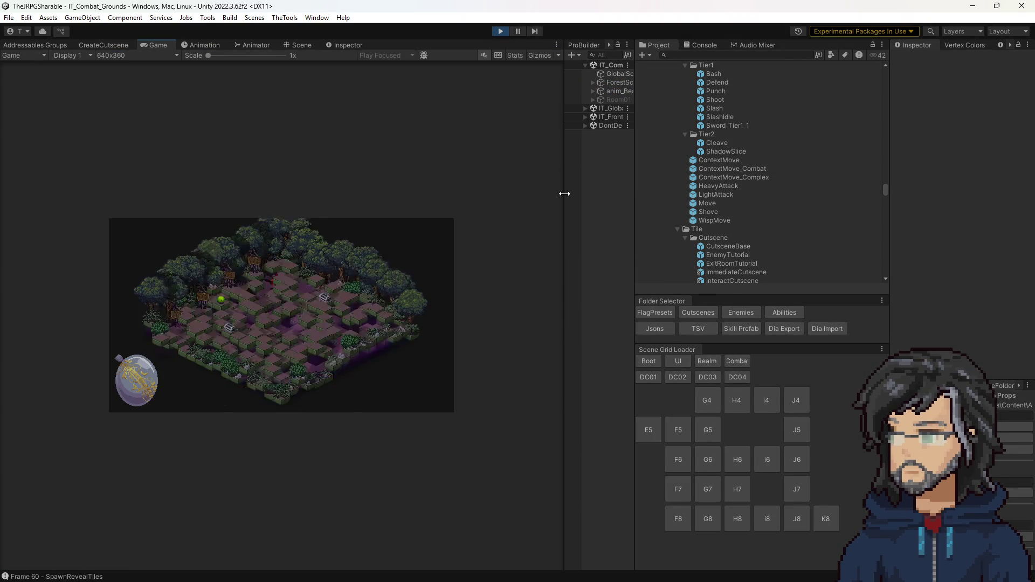
pyautogui.moveTo(564, 191); pyautogui.dragTo(684, 189)
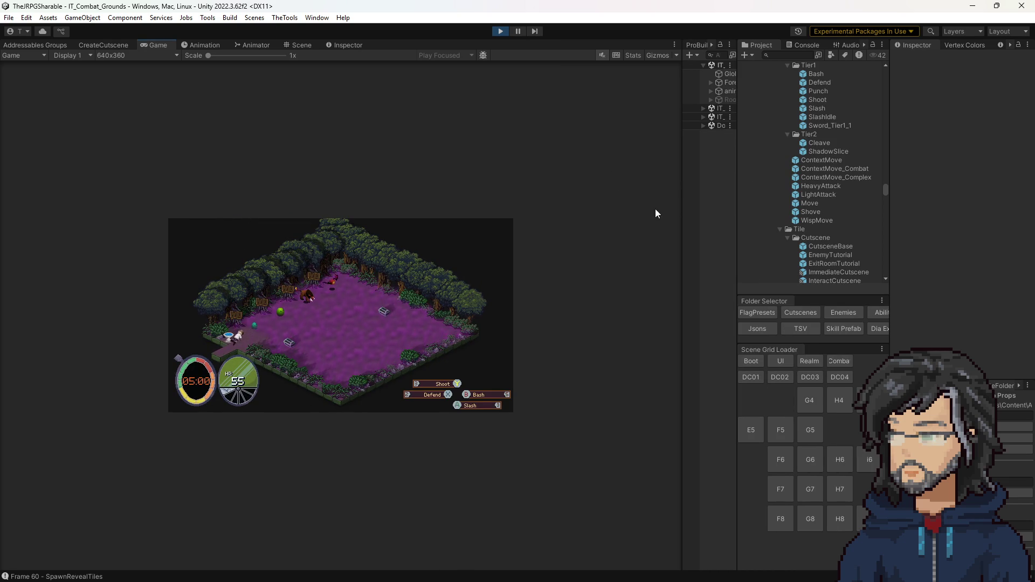
pyautogui.click(500, 30)
# Review the Combat_Test preset and the Console's debug logs, then play again.
pyautogui.click(730, 74)
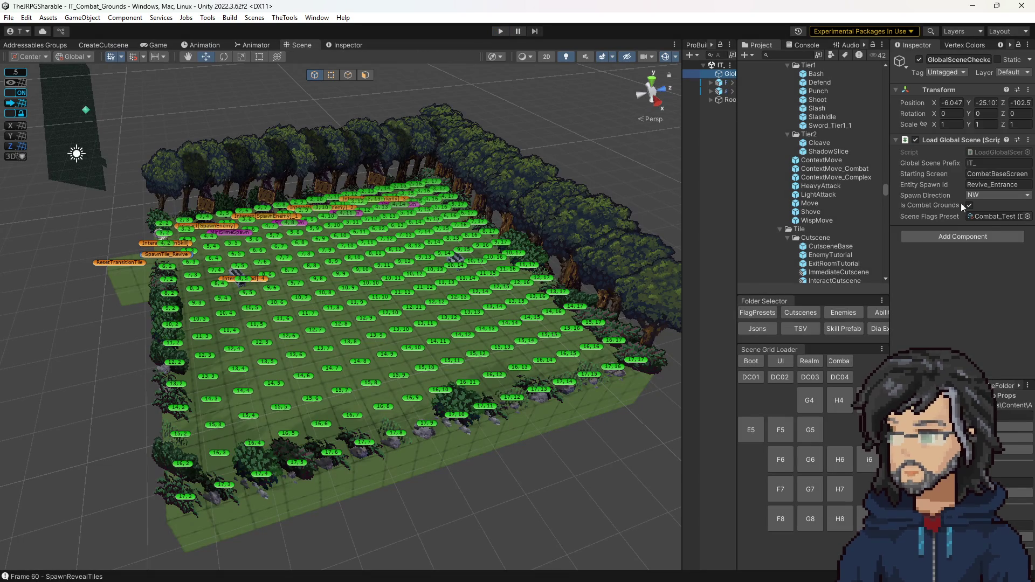
pyautogui.click(997, 216)
pyautogui.click(828, 276)
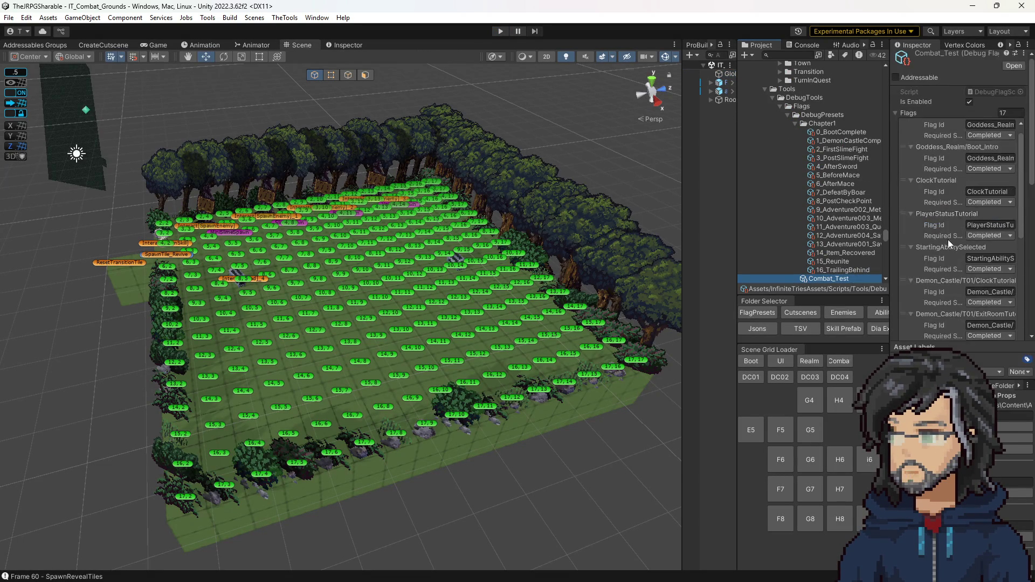
pyautogui.scroll(-5, 949, 238)
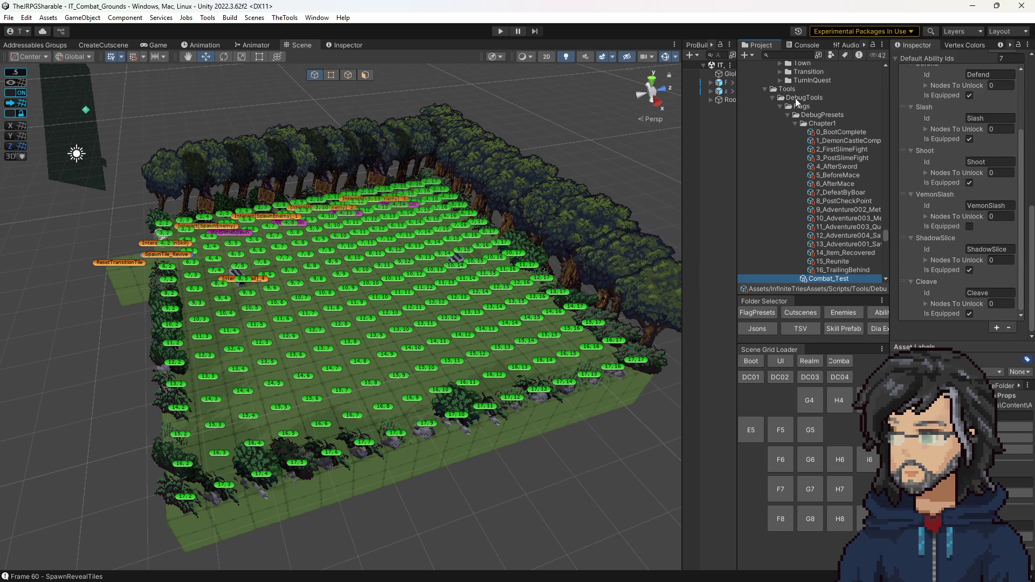
pyautogui.click(807, 44)
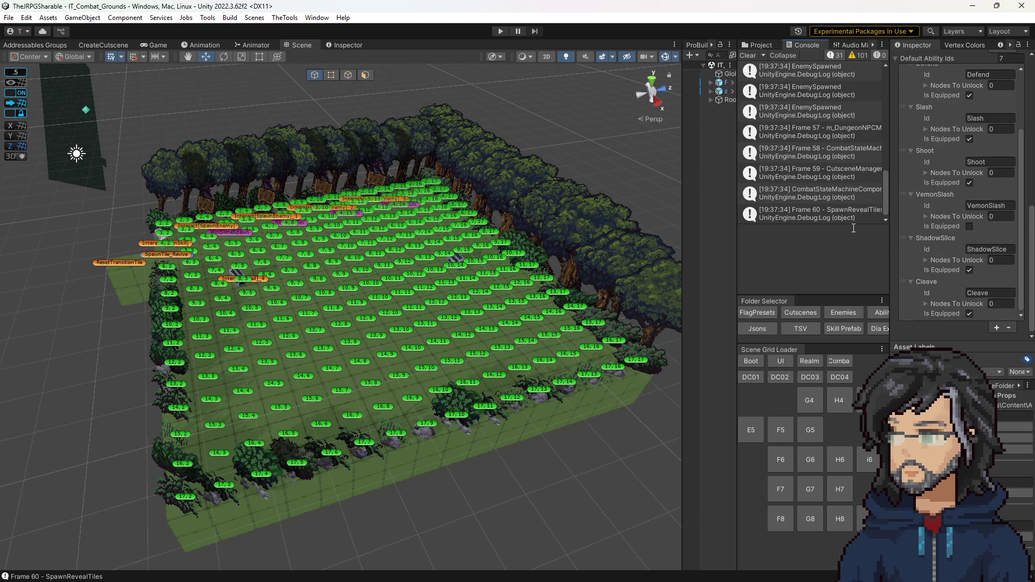
pyautogui.click(760, 46)
pyautogui.click(500, 30)
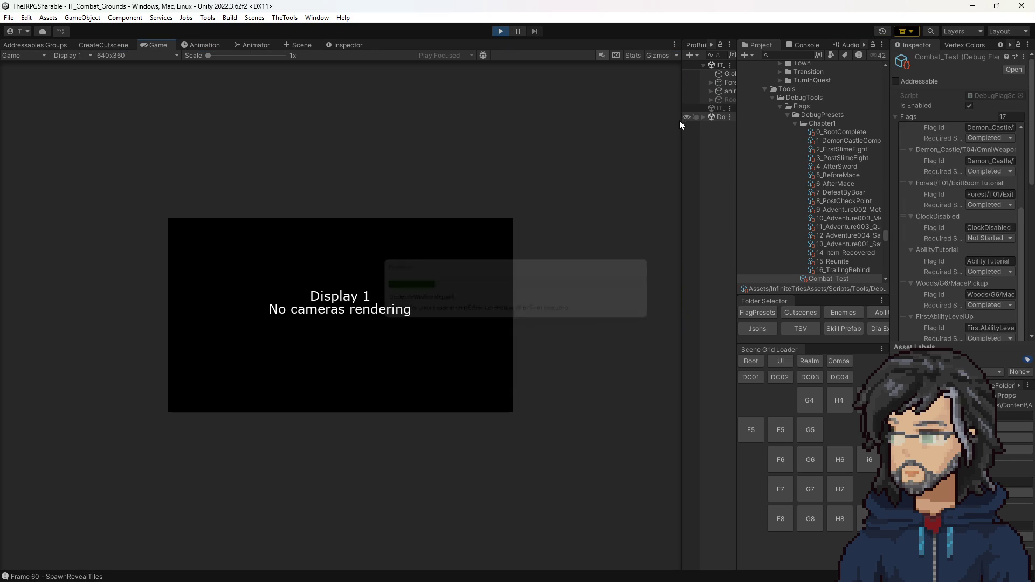
# Filter the Hierarchy for Cleave and locate the running Cleave(Clone) instance.
pyautogui.moveTo(680, 120)
pyautogui.mouseDown()
pyautogui.moveTo(658, 99)
pyautogui.moveTo(586, 86)
pyautogui.mouseUp()
pyautogui.click(676, 56)
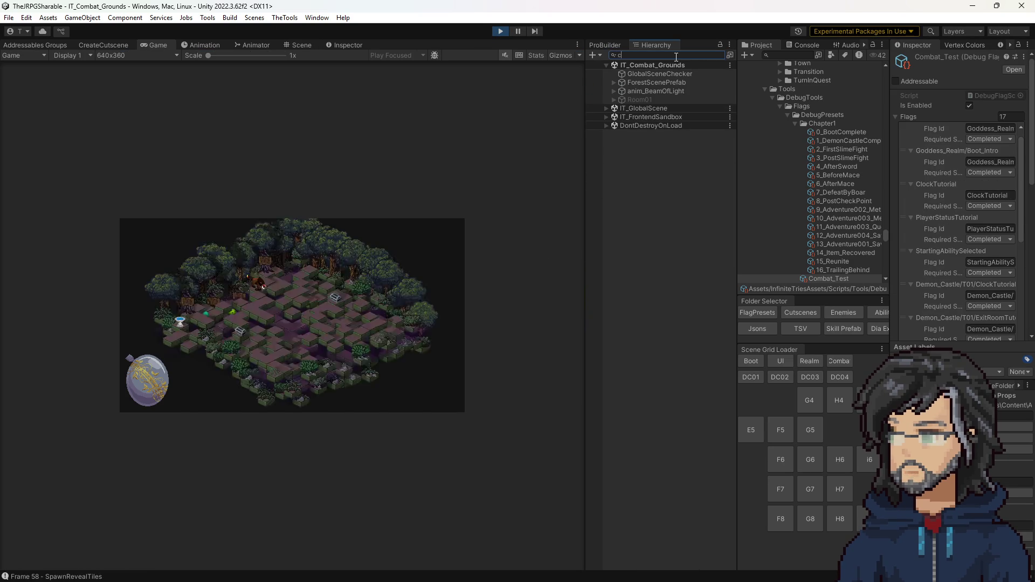
pyautogui.write('ckeave')
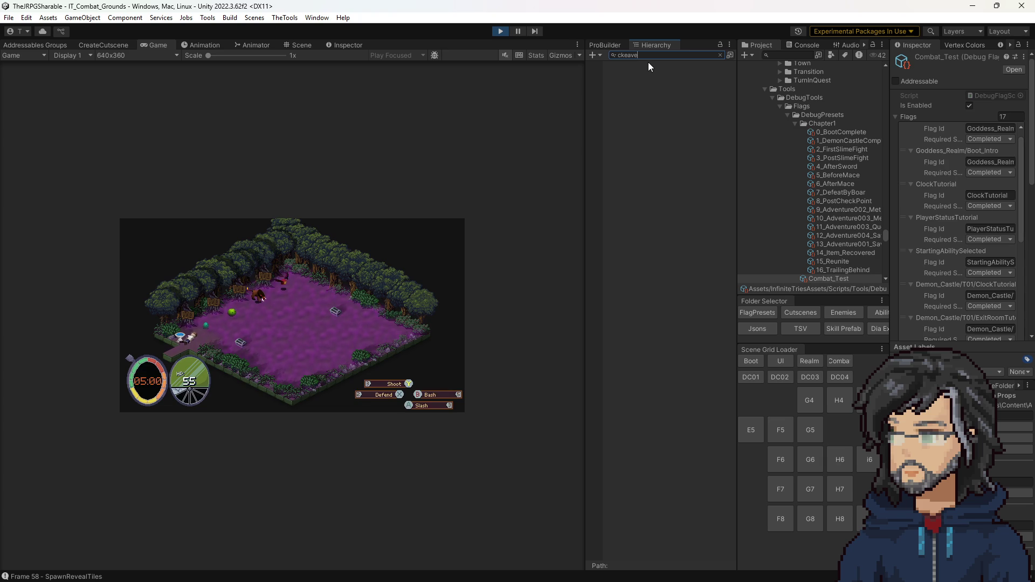
pyautogui.write('e')
pyautogui.click(630, 76)
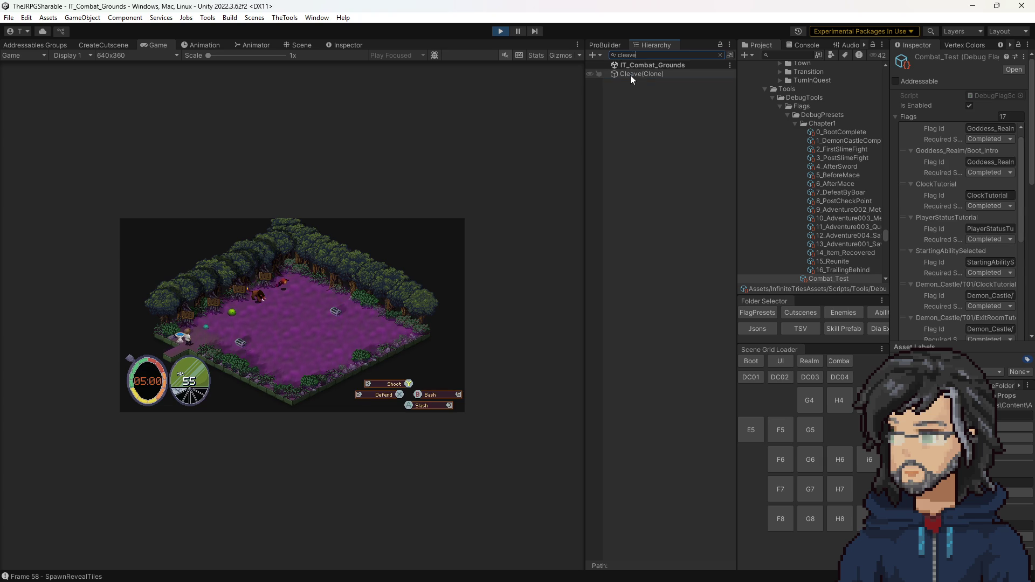
pyautogui.click(721, 55)
# Review IT_3dPlayerContainer's Abilities list and assigned inputs in a wider Inspector, then stop play.
pyautogui.scroll(-5, 664, 280)
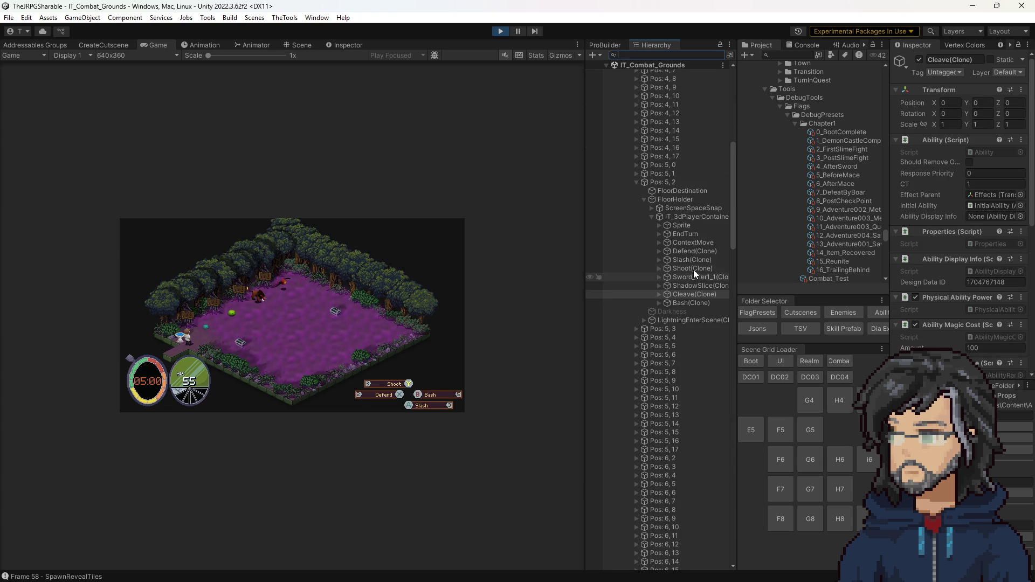
pyautogui.click(680, 217)
pyautogui.scroll(-10, 971, 228)
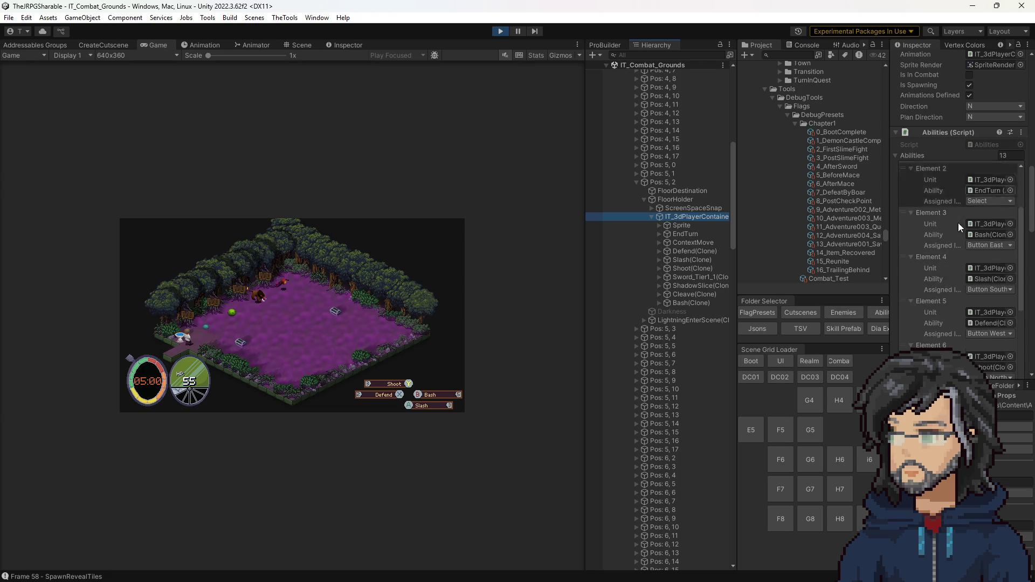
pyautogui.scroll(-3, 934, 219)
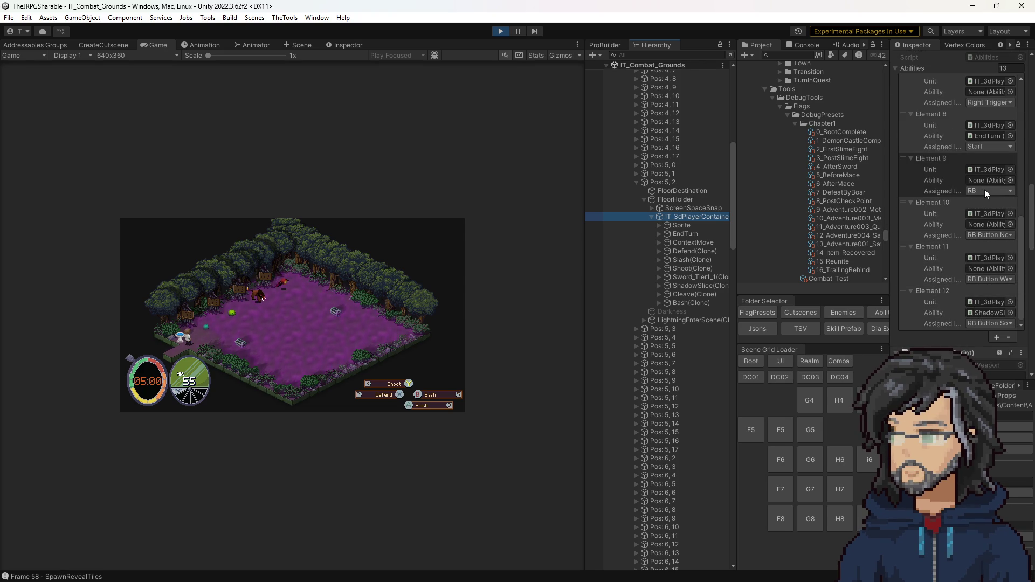
pyautogui.scroll(-4, 984, 190)
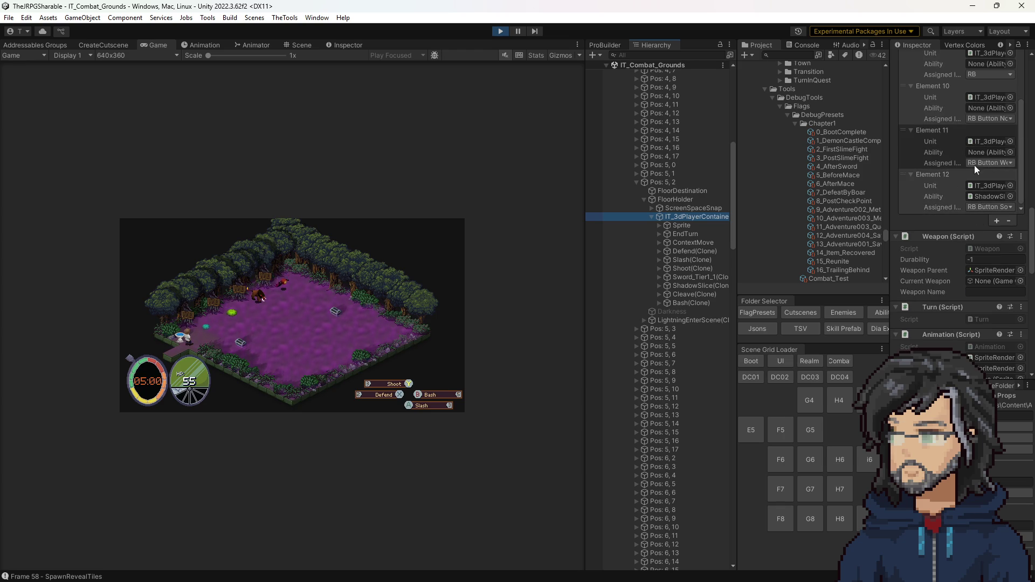
pyautogui.moveTo(892, 136); pyautogui.dragTo(710, 137)
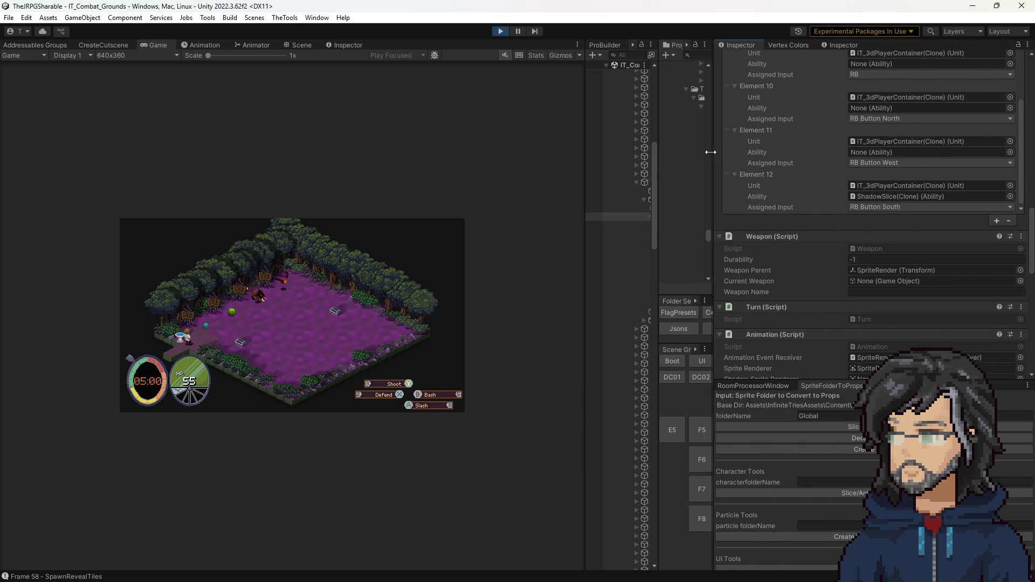
pyautogui.scroll(2, 848, 161)
pyautogui.scroll(-5, 846, 164)
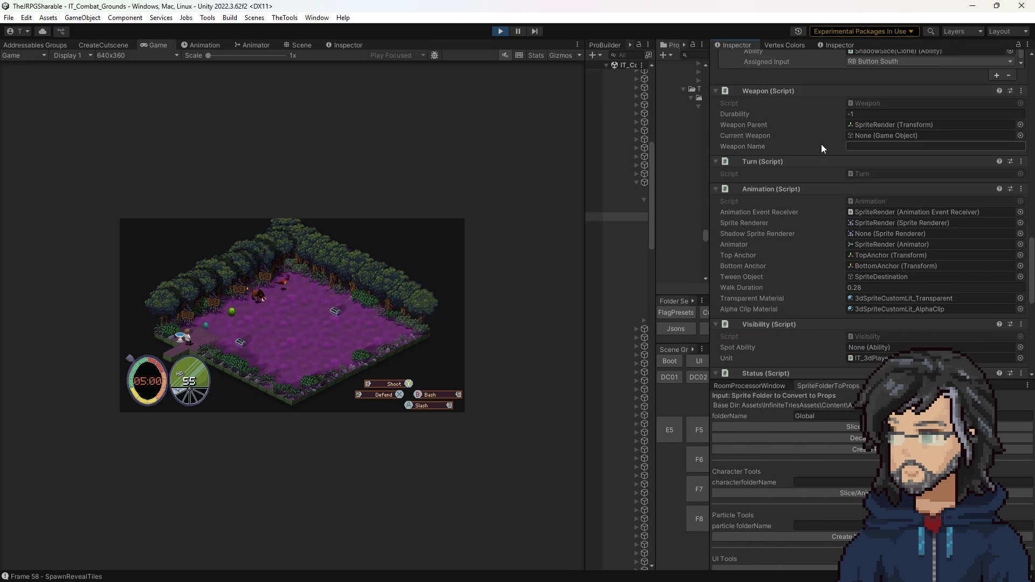
pyautogui.scroll(3, 821, 144)
pyautogui.scroll(-3, 823, 127)
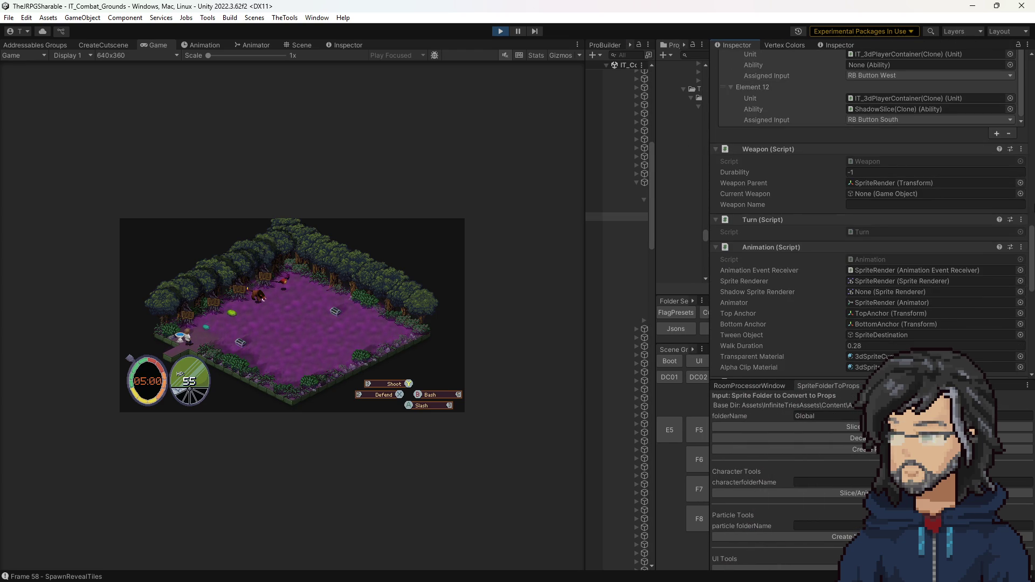
pyautogui.scroll(3, 956, 173)
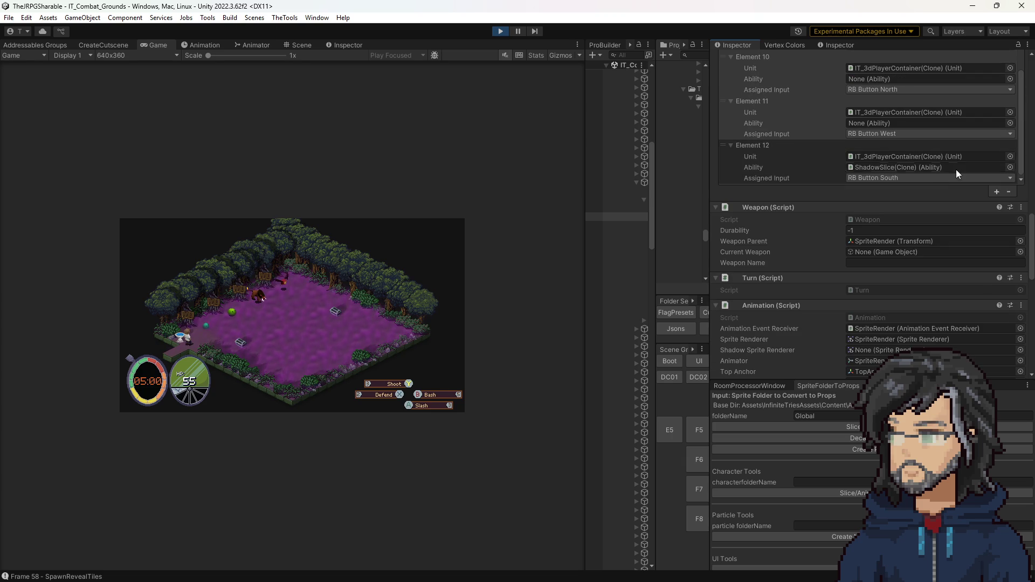
pyautogui.scroll(3, 1032, 160)
pyautogui.scroll(1, 1032, 160)
pyautogui.scroll(2, 1031, 161)
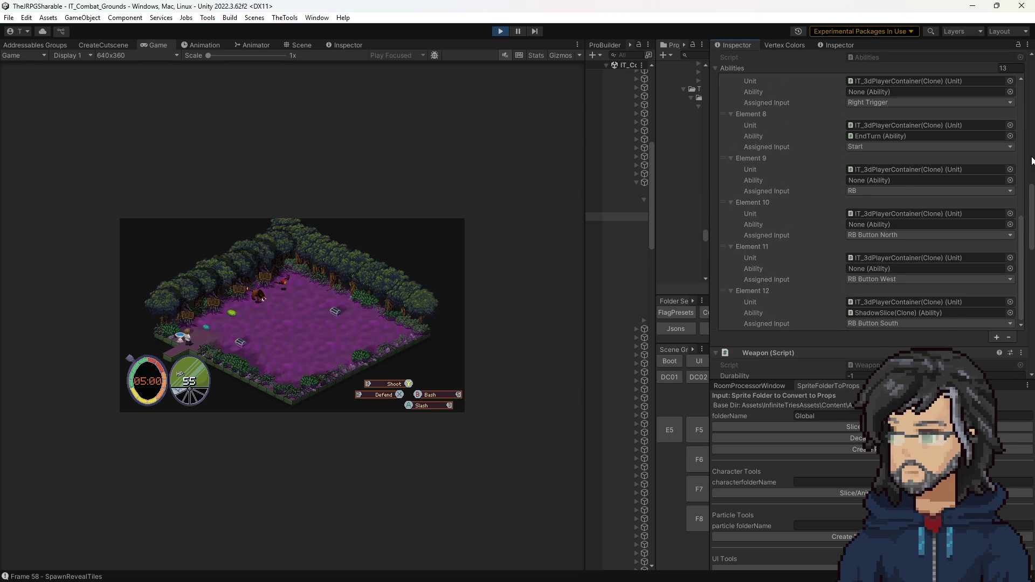
pyautogui.scroll(4, 1032, 161)
pyautogui.scroll(1, 945, 234)
pyautogui.scroll(2, 946, 234)
pyautogui.scroll(2, 914, 267)
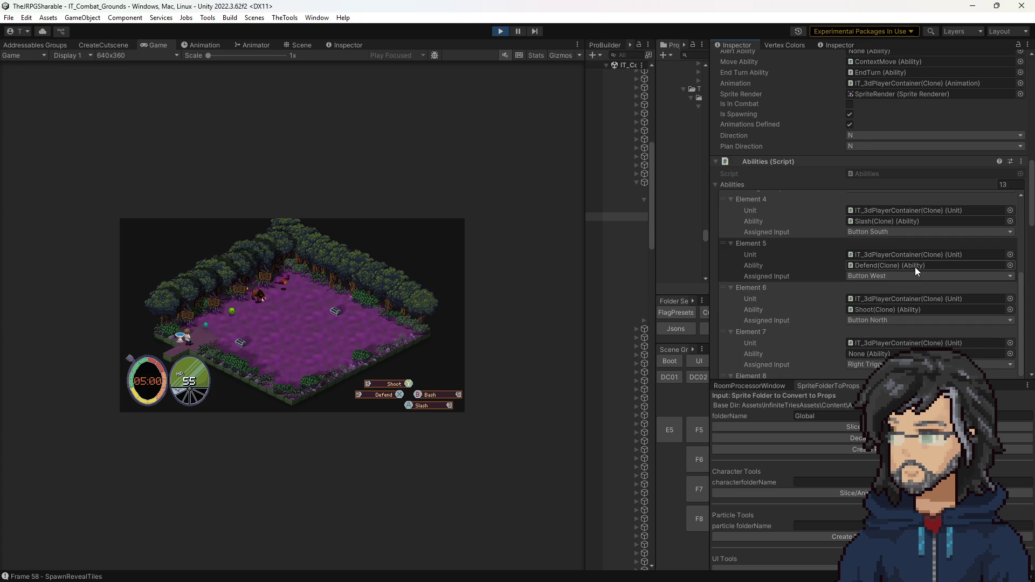
pyautogui.scroll(3, 913, 267)
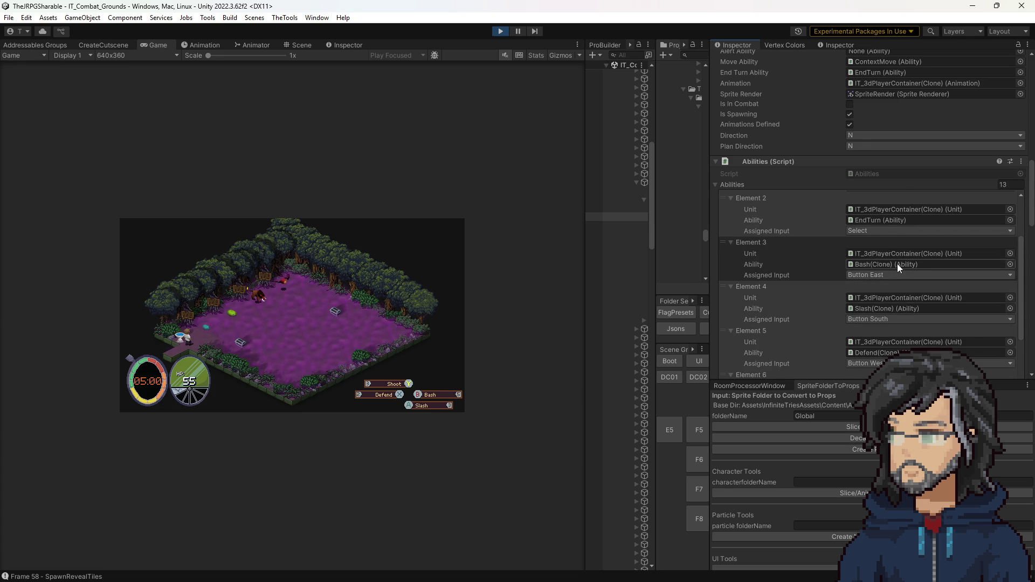
pyautogui.scroll(-1, 899, 264)
pyautogui.click(500, 31)
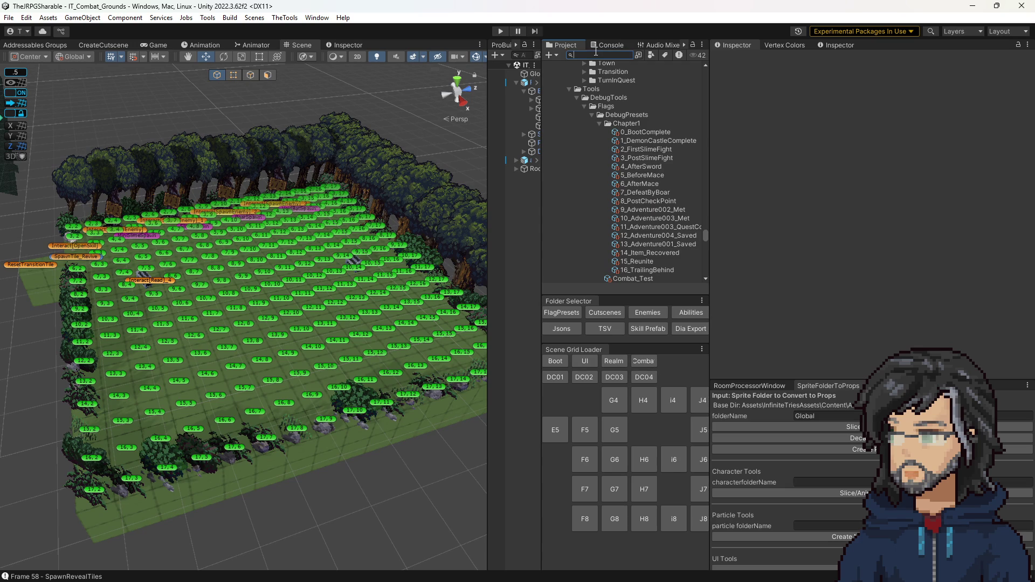
# Find and open the IT_3dPlayerContainer prefab via a 'player' Project search.
pyautogui.write('player')
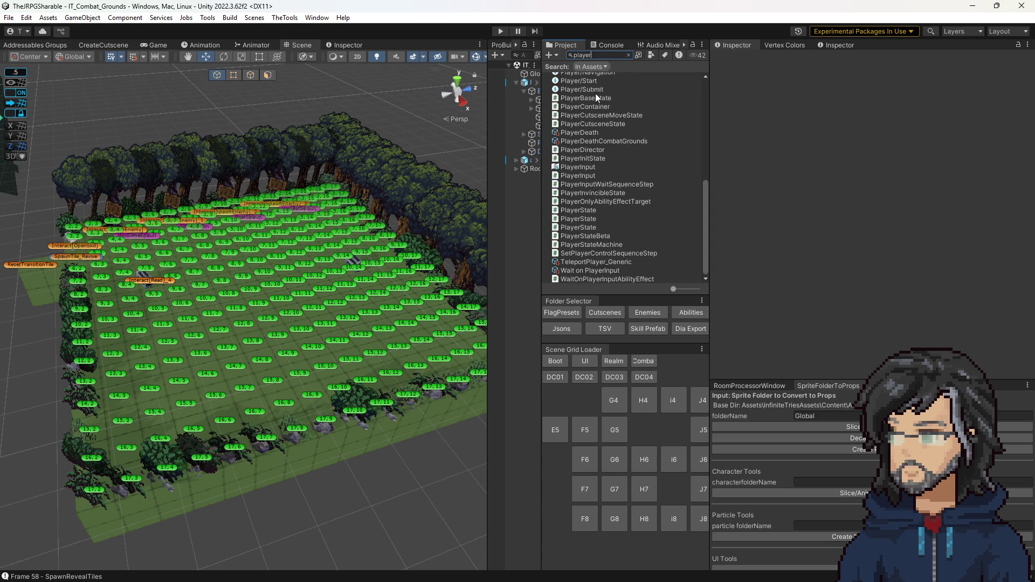
pyautogui.scroll(15, 604, 172)
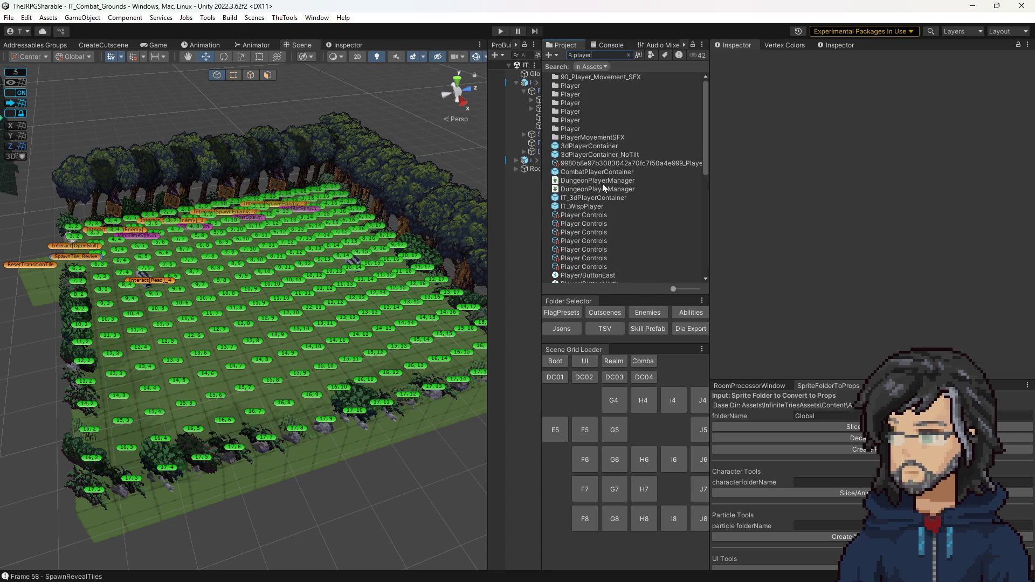
pyautogui.doubleClick(573, 198)
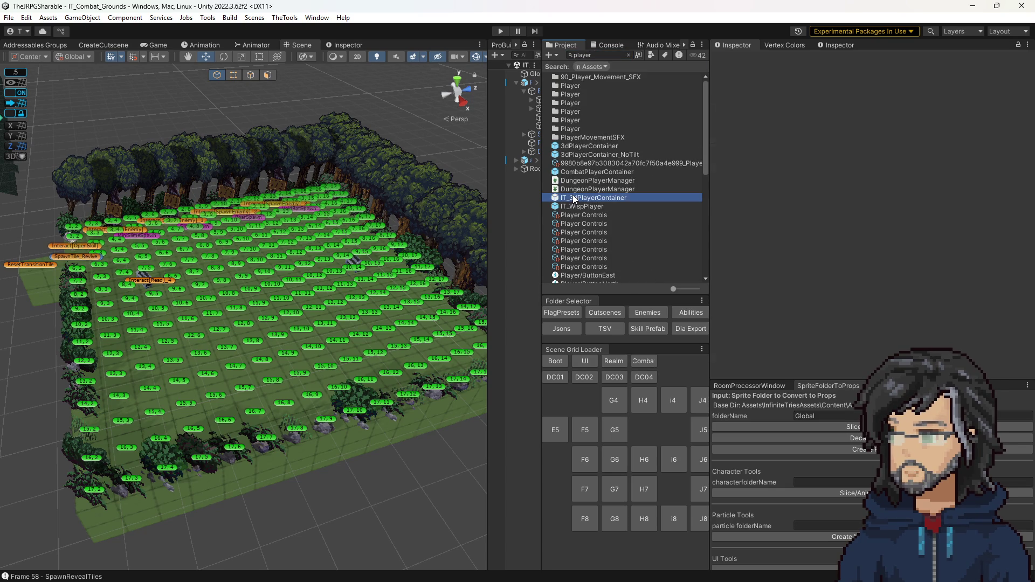
pyautogui.scroll(-10, 886, 227)
pyautogui.scroll(-12, 901, 264)
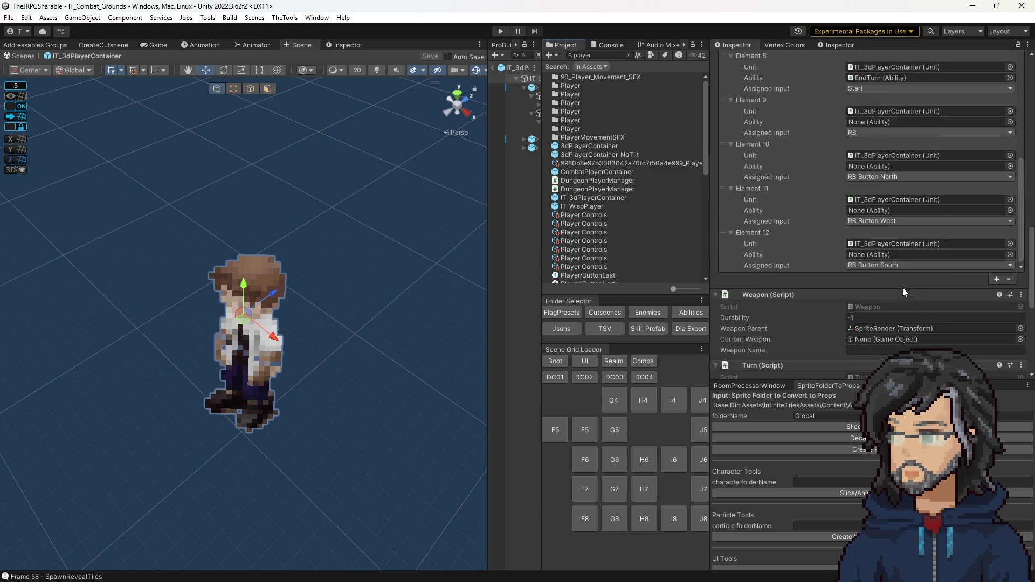
pyautogui.scroll(4, 898, 254)
pyautogui.scroll(-3, 894, 202)
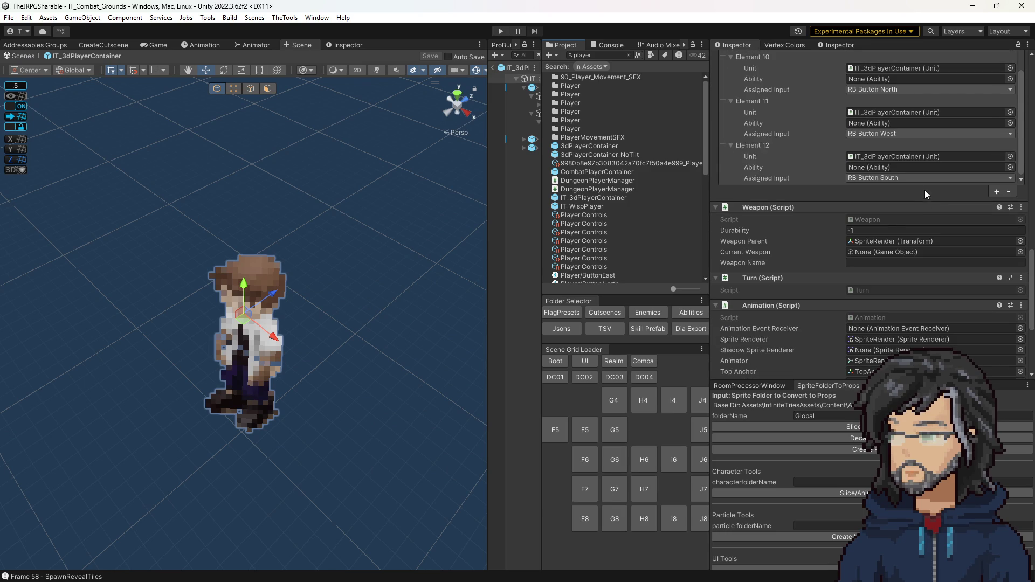
# Add Element 13 to the Abilities list with an assigned input, then play again.
pyautogui.click(999, 192)
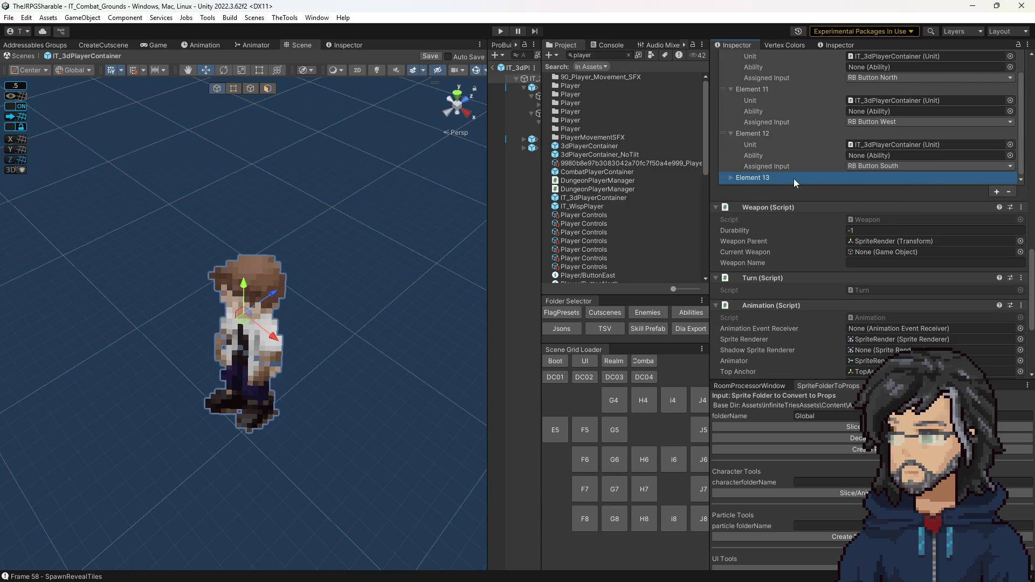
pyautogui.scroll(-2, 876, 179)
pyautogui.click(893, 150)
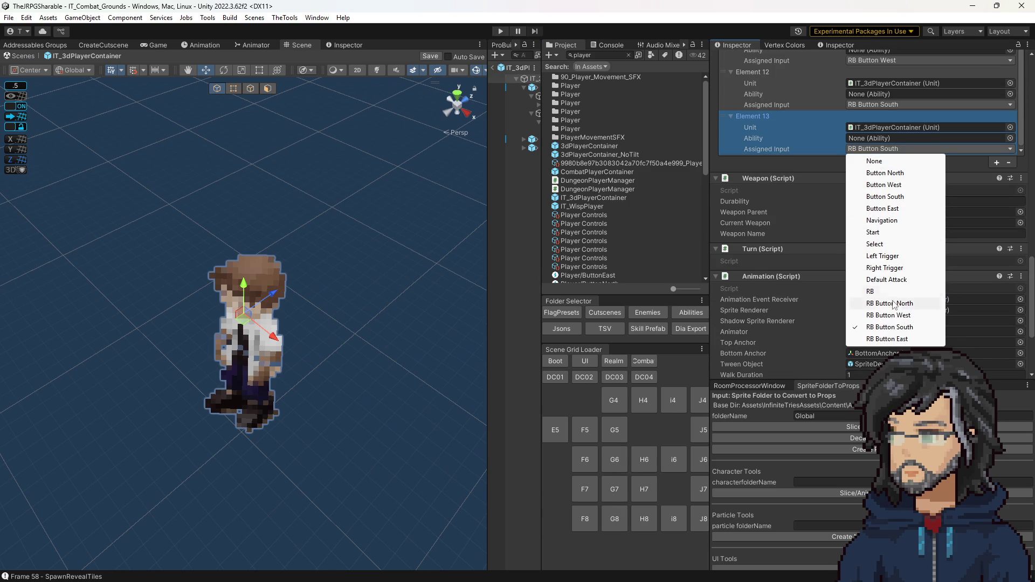
pyautogui.click(893, 338)
pyautogui.scroll(3, 800, 103)
pyautogui.scroll(10, 799, 103)
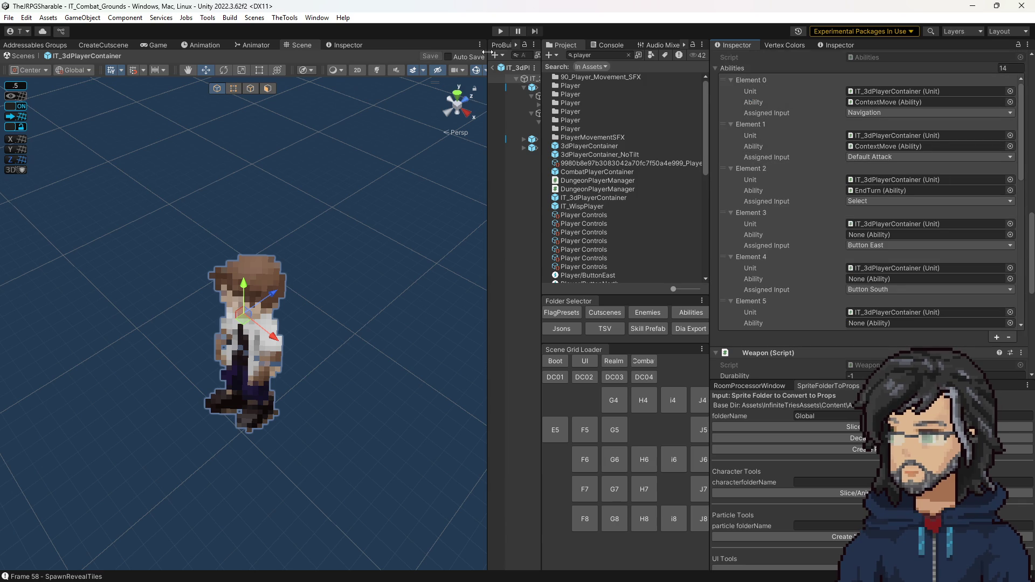
pyautogui.hotkey('ctrl', 'p')
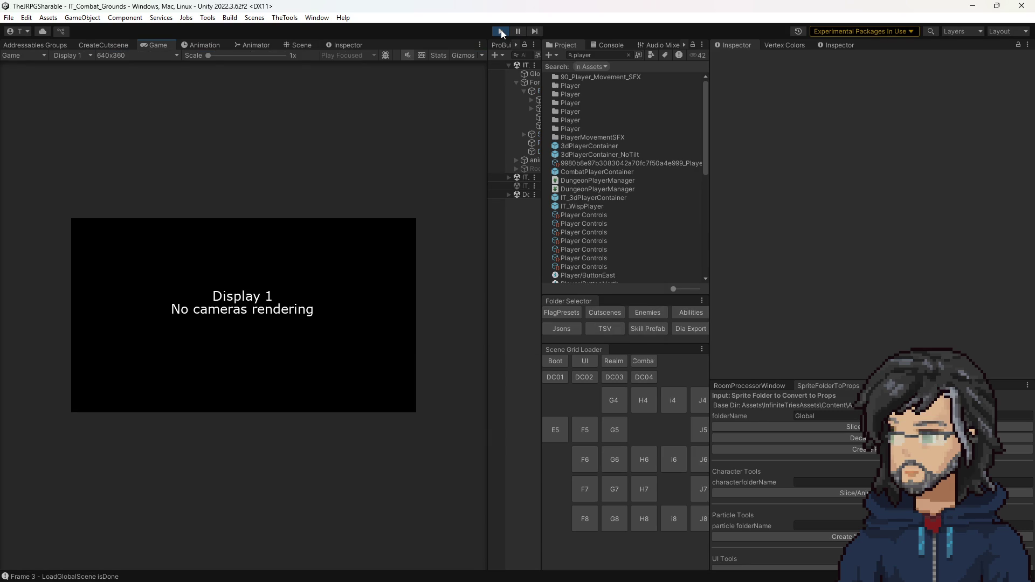
# Enlarge the Game view, walk the player toward the arena and attack the slime.
pyautogui.moveTo(489, 254); pyautogui.dragTo(805, 253)
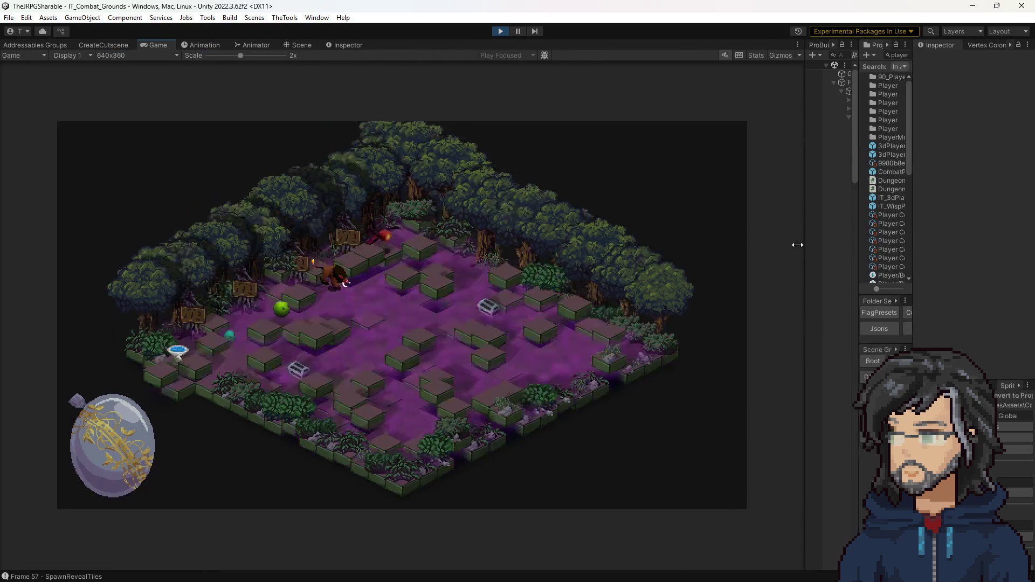
pyautogui.press('w')
pyautogui.press('w')
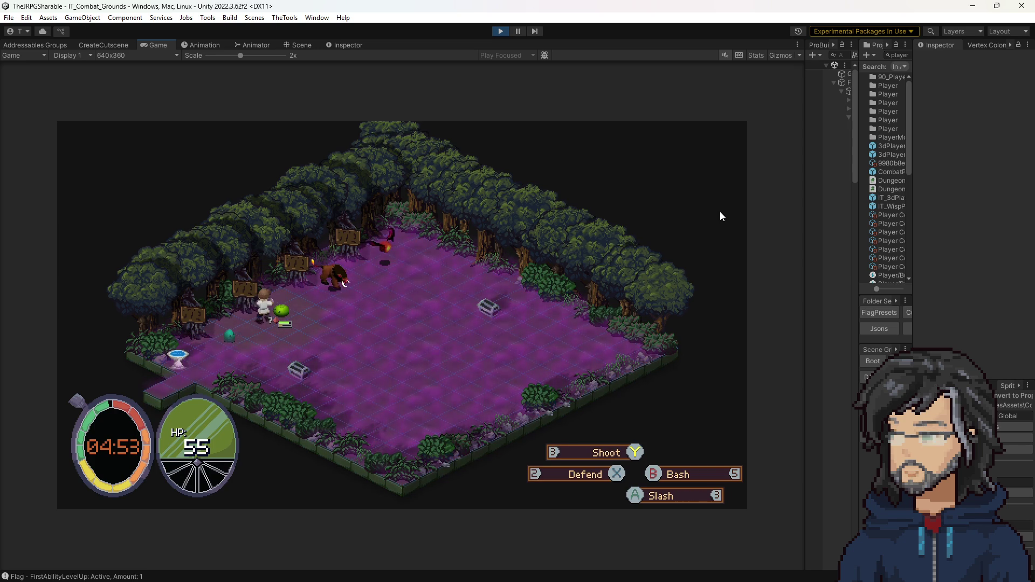
pyautogui.press('space')
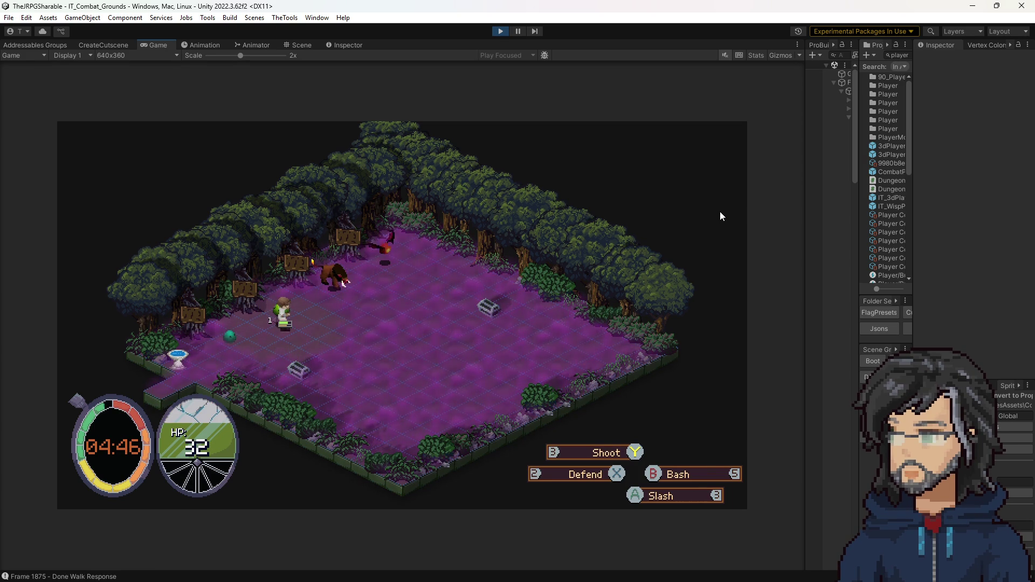
# Try the move targeting twice, cancelling each time, then stop the playtest.
pyautogui.press('Return')
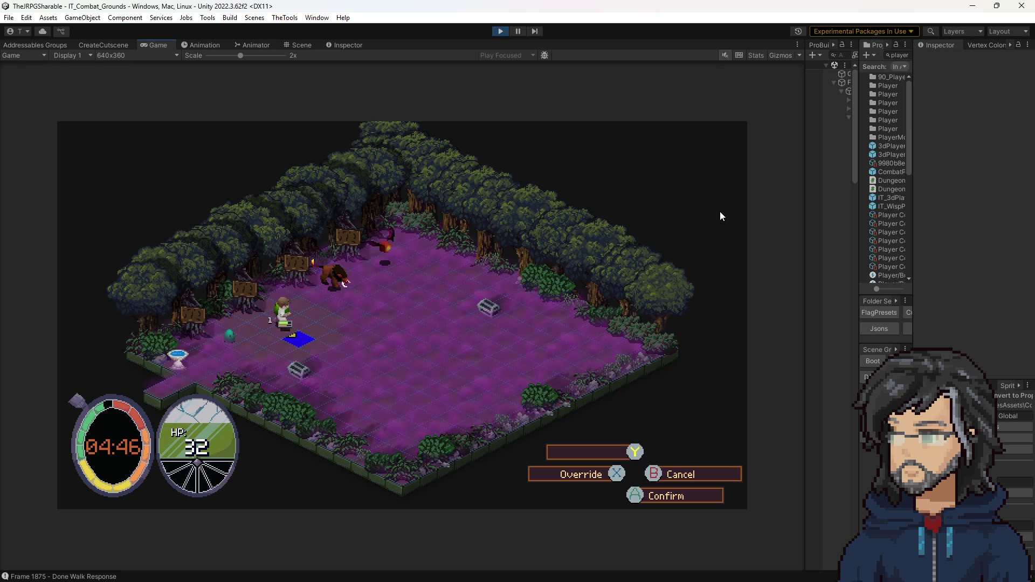
pyautogui.press('Escape')
pyautogui.press('Return')
pyautogui.press('Escape')
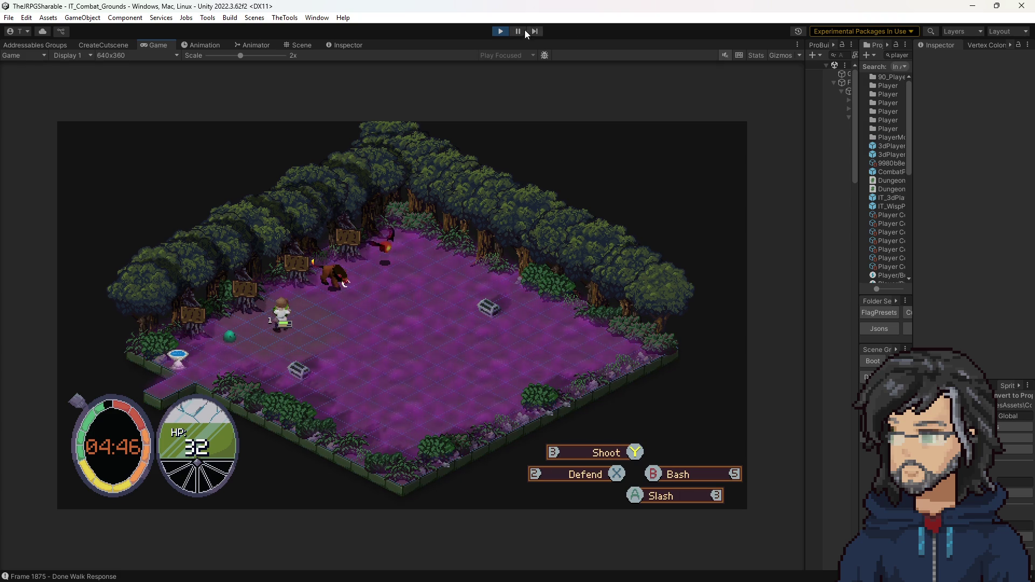
pyautogui.click(500, 30)
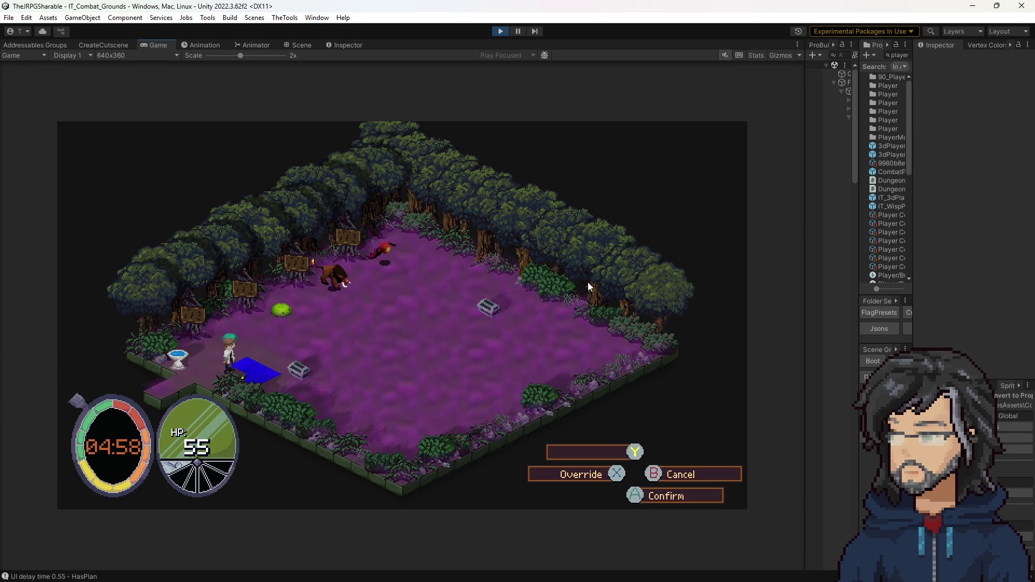
# Confirm the player's move, pick a skill and nudge its target tile left, right and down.
pyautogui.press('Return')
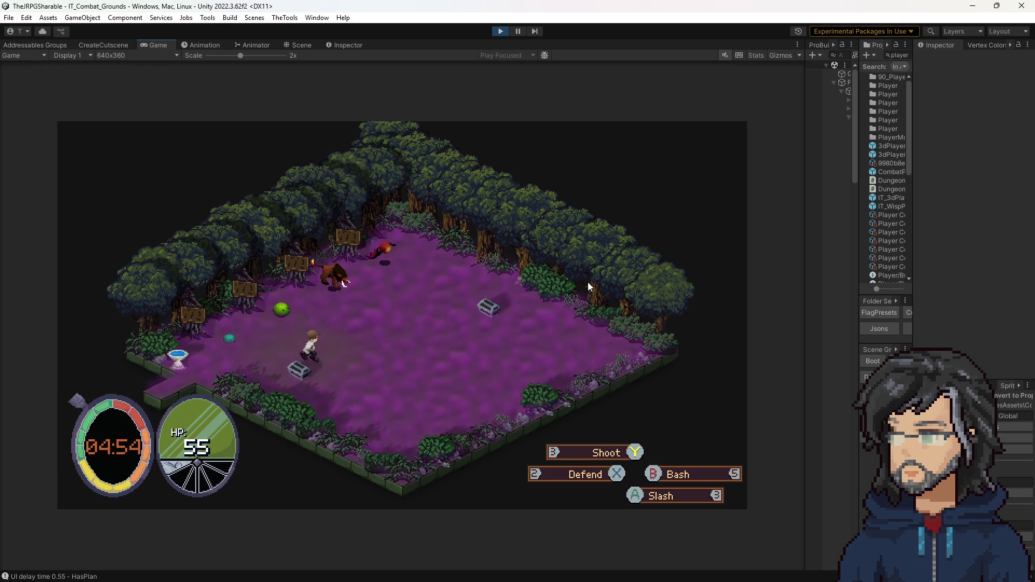
pyautogui.press('Return')
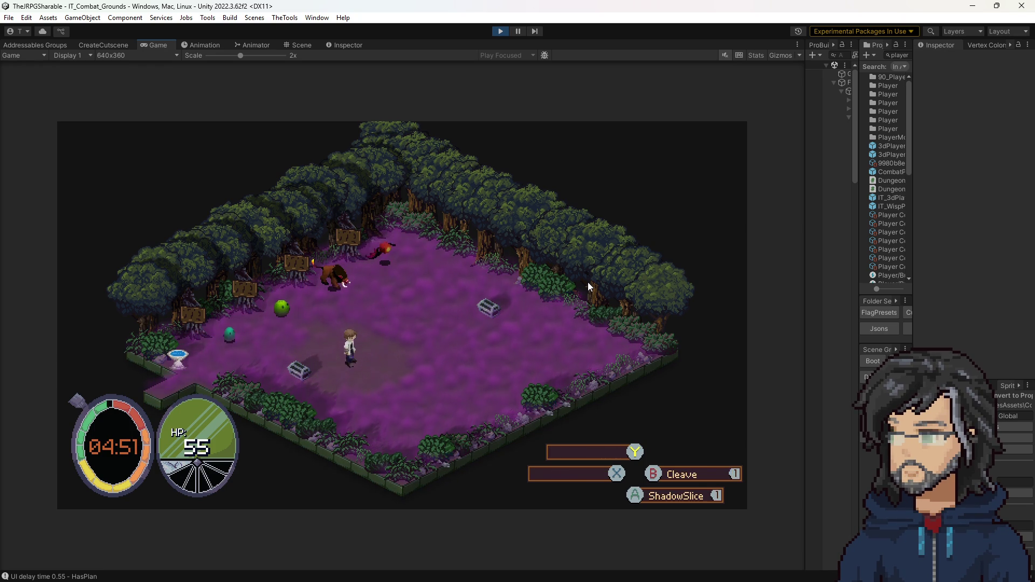
pyautogui.press('Return')
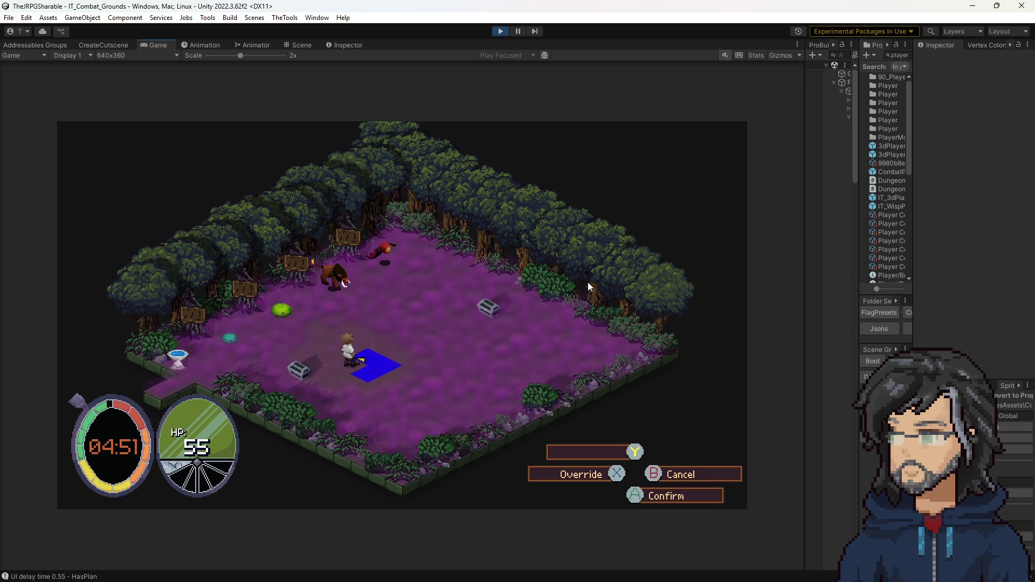
pyautogui.press('Left')
pyautogui.press('Right')
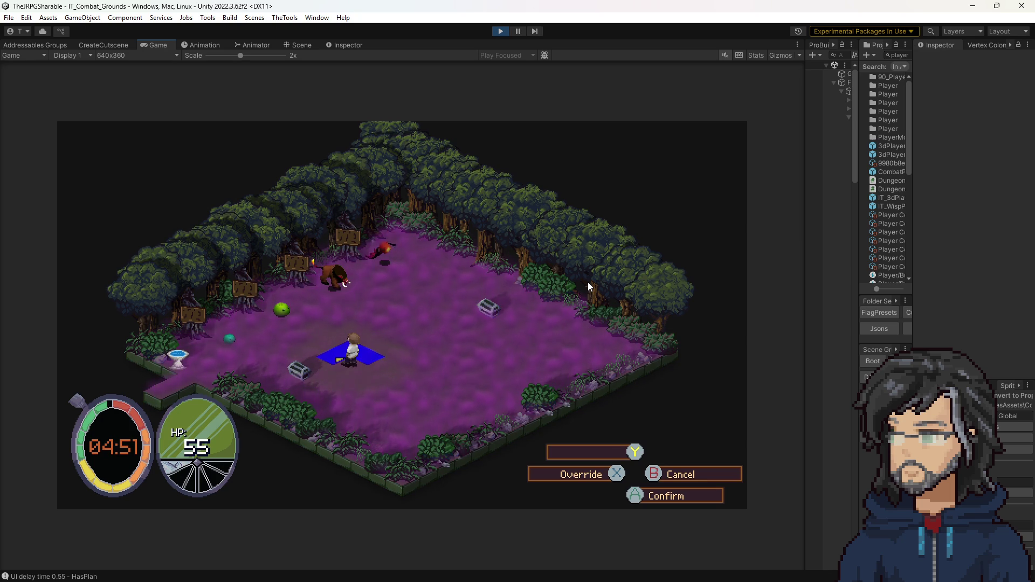
pyautogui.press('Down')
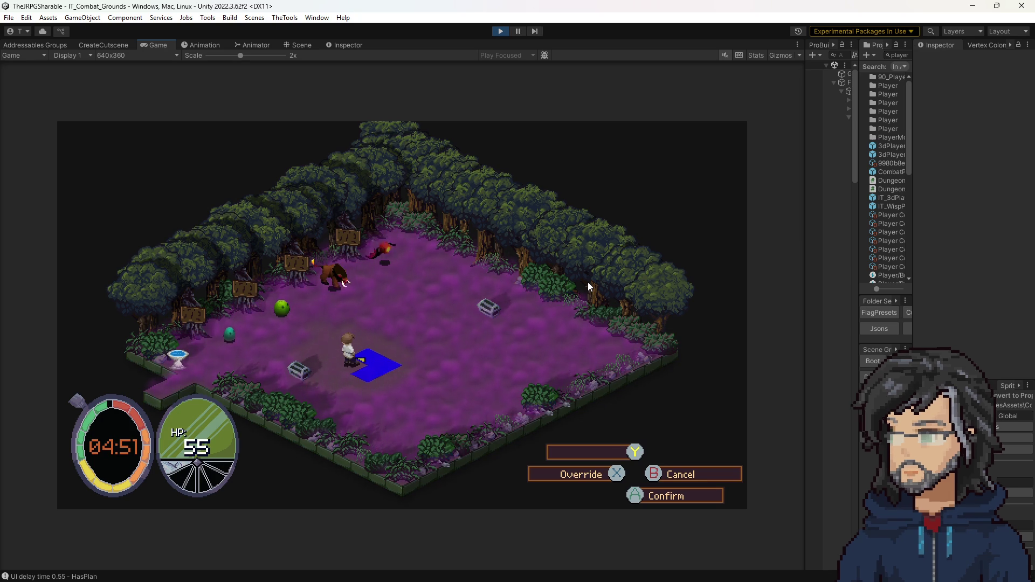
pyautogui.press('Left')
pyautogui.press('Right')
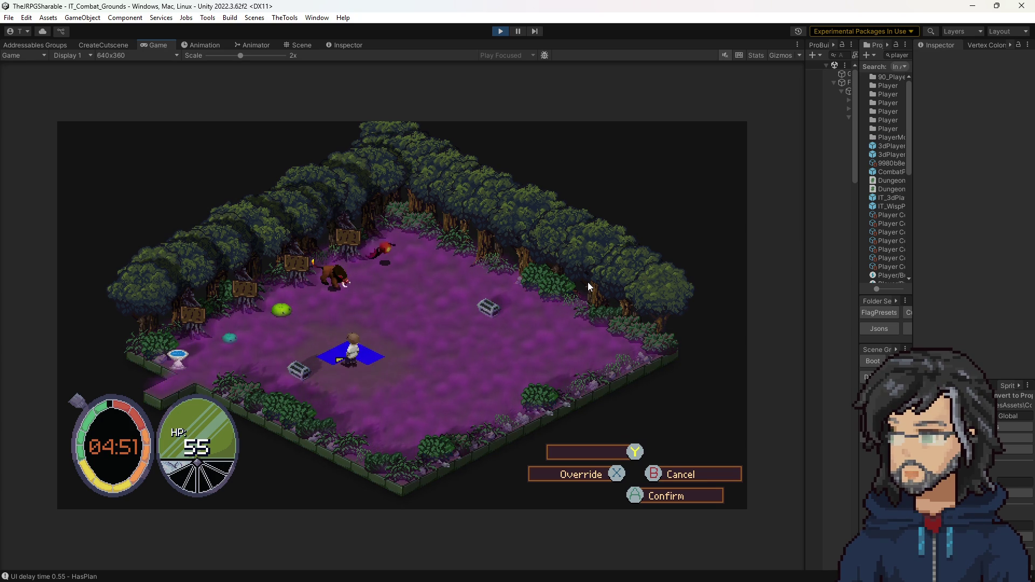
# Shift the skill target around the player's tile with the arrow keys, then end the playtest.
pyautogui.press('Left')
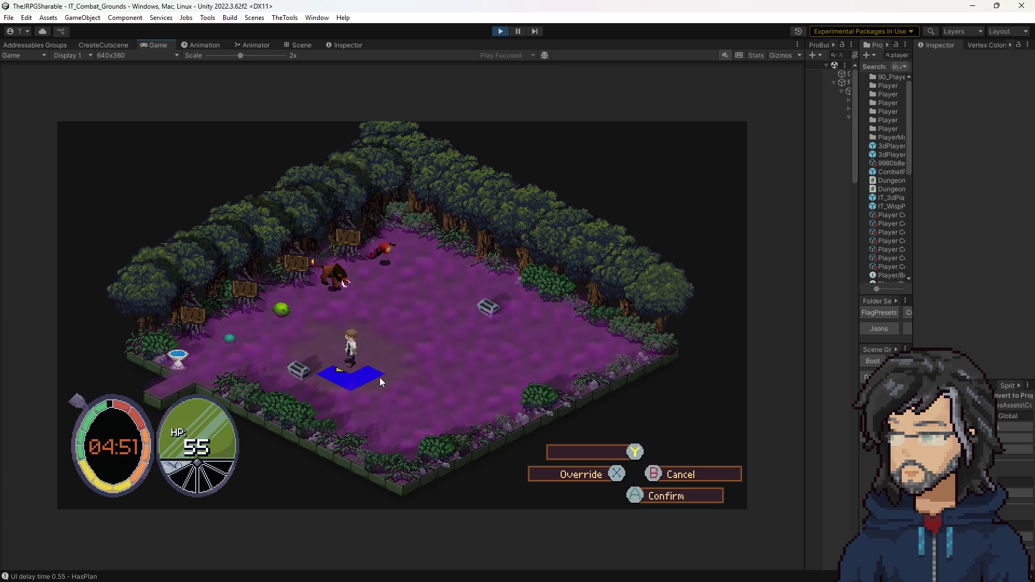
pyautogui.press('Right')
pyautogui.press('Down')
pyautogui.press('Up')
pyautogui.press('Left')
pyautogui.press('Right')
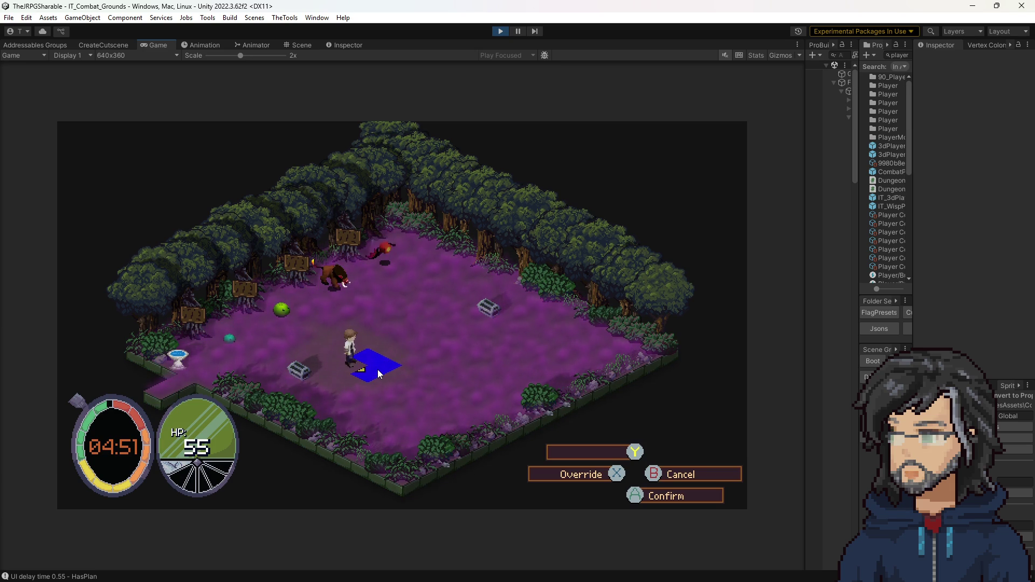
pyautogui.press('Left')
pyautogui.press('Right')
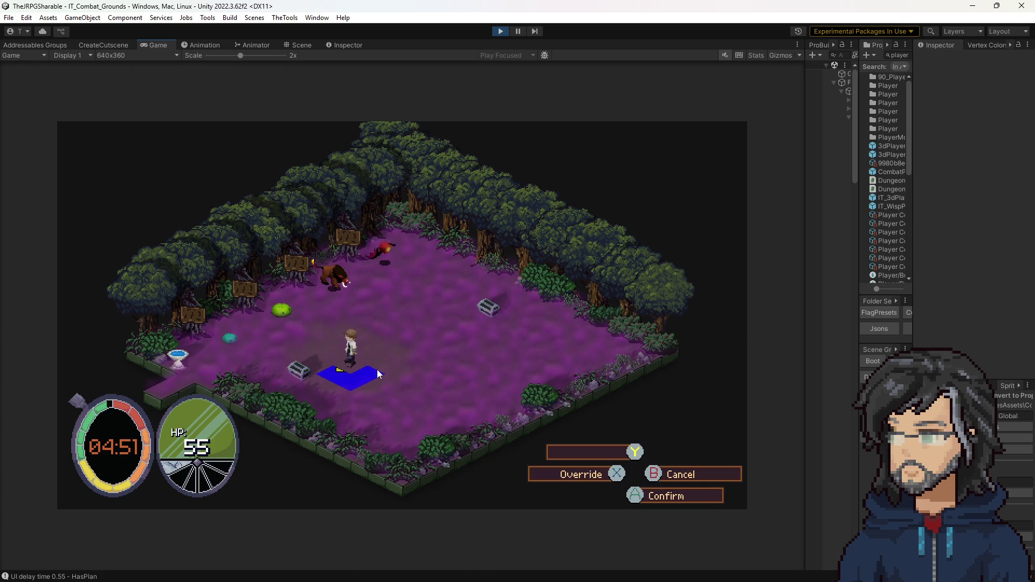
pyautogui.press('Up')
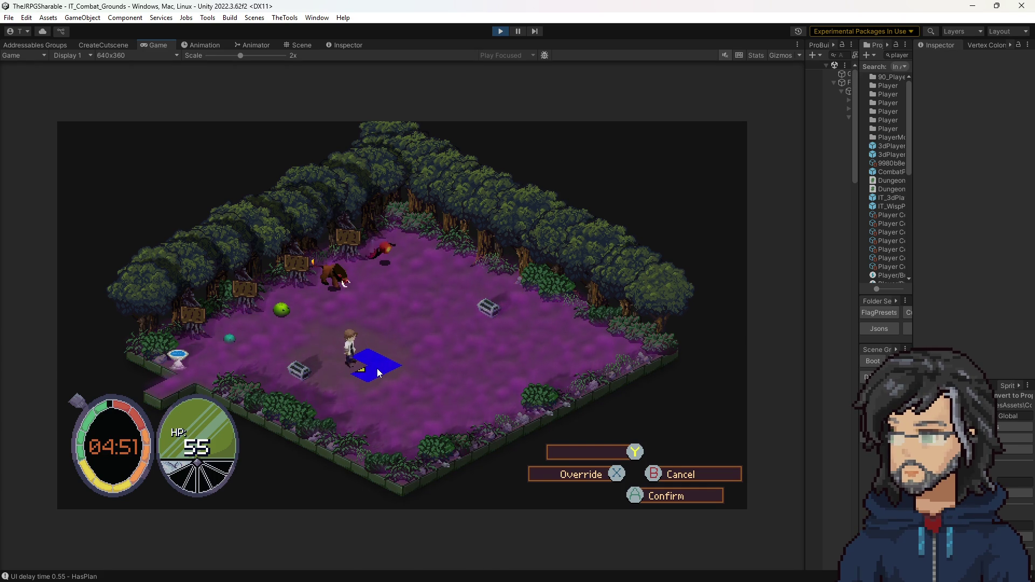
pyautogui.press('Down')
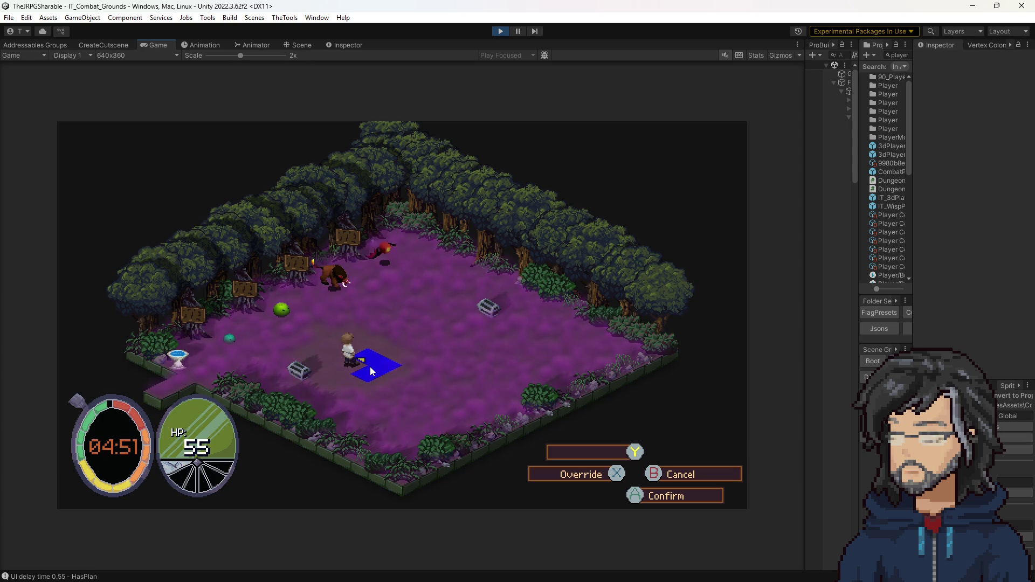
pyautogui.click(506, 31)
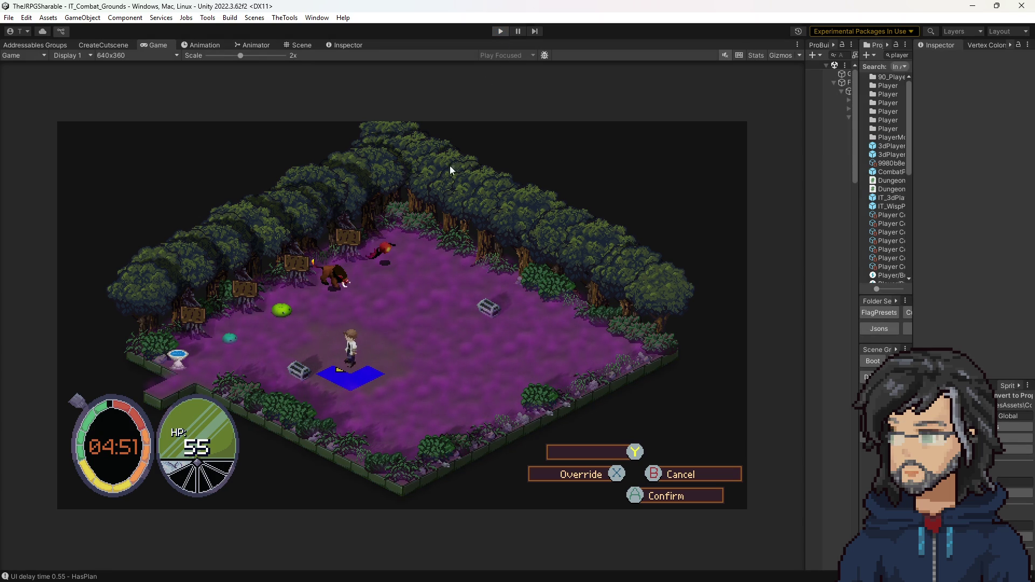
# Orbit the Scene view toward the arena grid and widen the Hierarchy and Project panels.
pyautogui.moveTo(629, 350)
pyautogui.mouseDown()
pyautogui.moveTo(619, 303)
pyautogui.moveTo(573, 335)
pyautogui.mouseUp()
pyautogui.moveTo(806, 223); pyautogui.dragTo(707, 225)
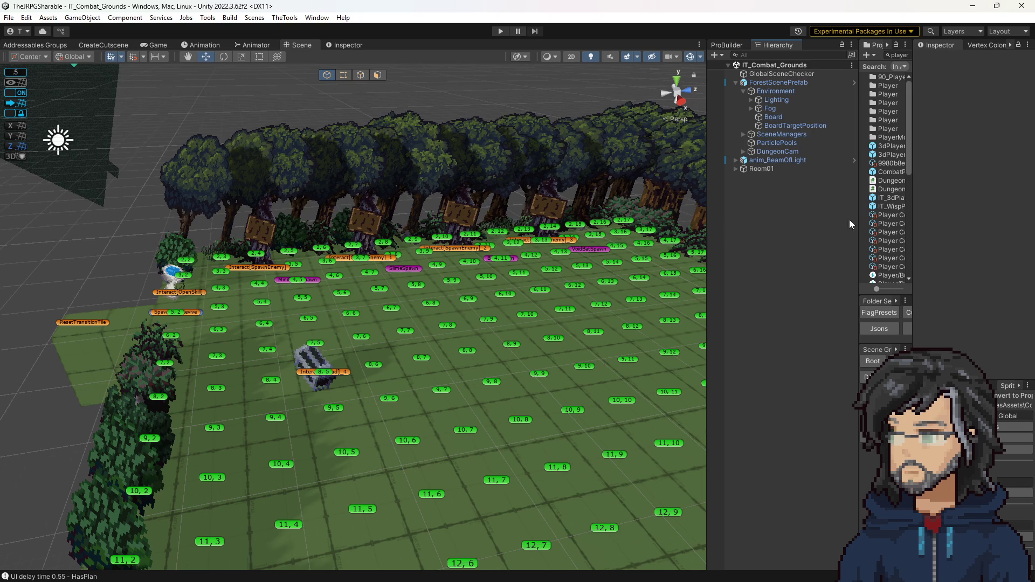
pyautogui.moveTo(861, 212)
pyautogui.mouseDown()
pyautogui.moveTo(756, 216)
pyautogui.moveTo(764, 217)
pyautogui.mouseUp()
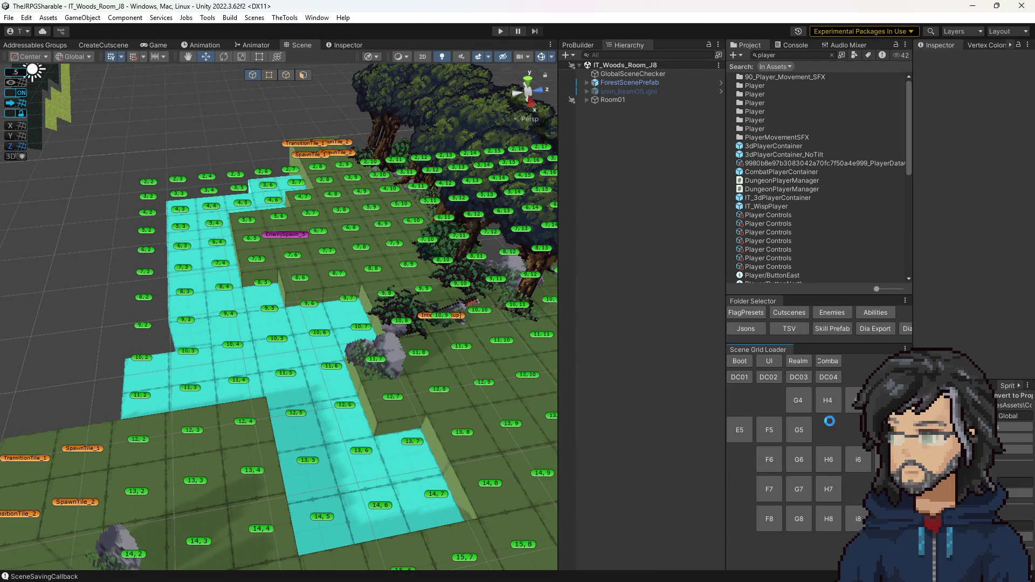
# Load the IT_Woods_Room_J4 room scene from the Scene Grid Loader, then IT_Woods_Room_I4.
pyautogui.click(888, 430)
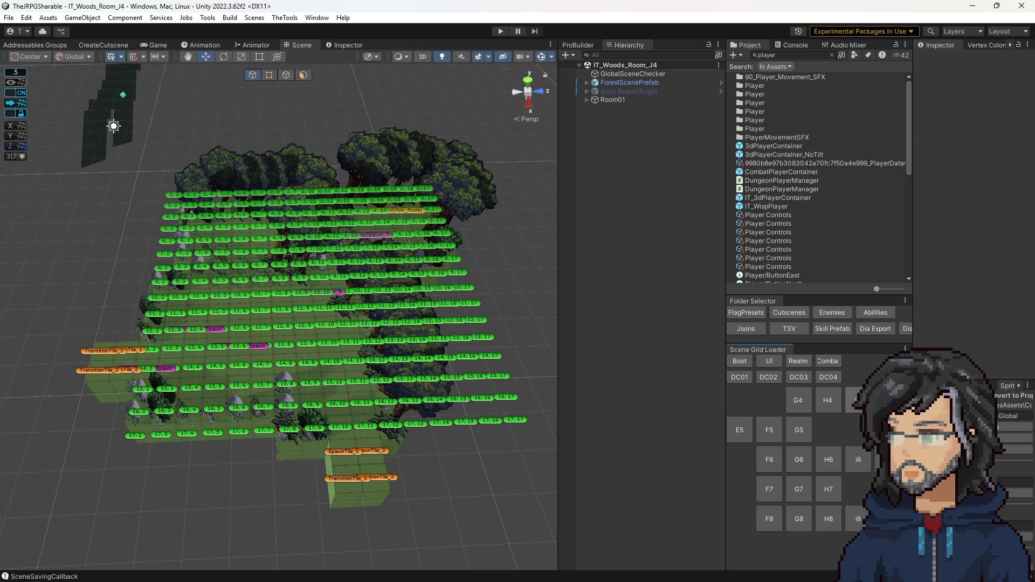
pyautogui.click(847, 399)
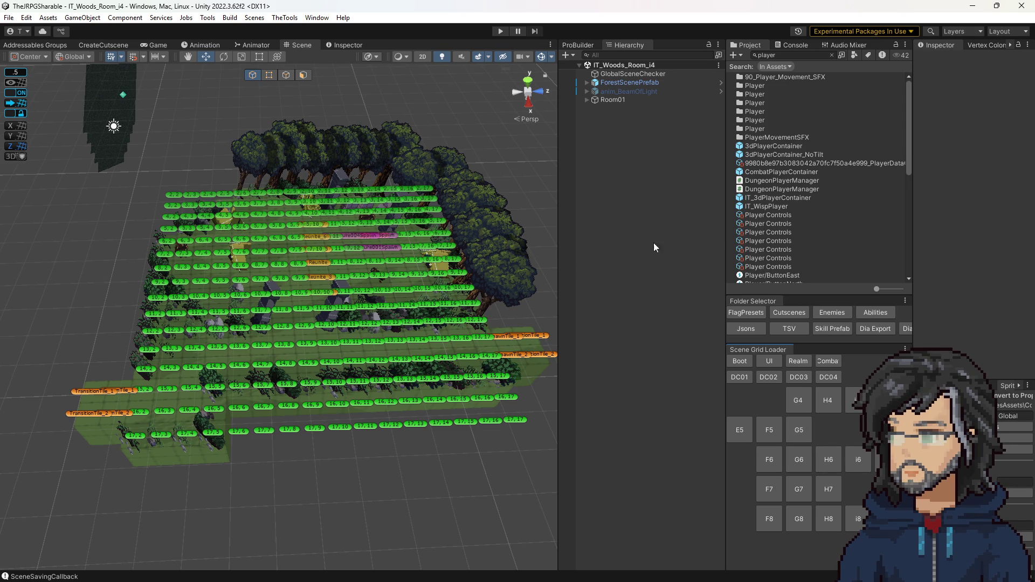
pyautogui.moveTo(373, 294); pyautogui.dragTo(399, 289)
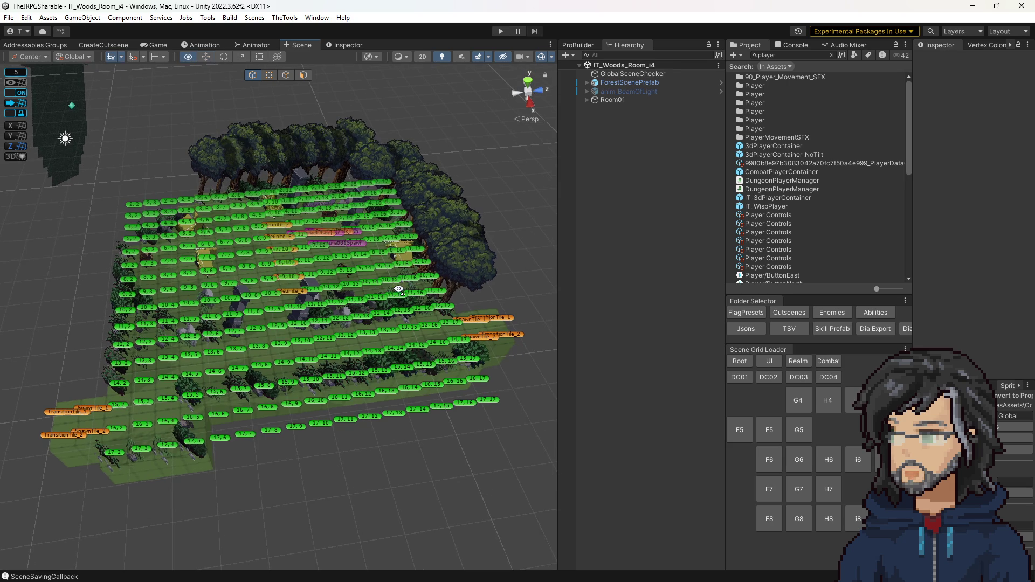
pyautogui.click(887, 400)
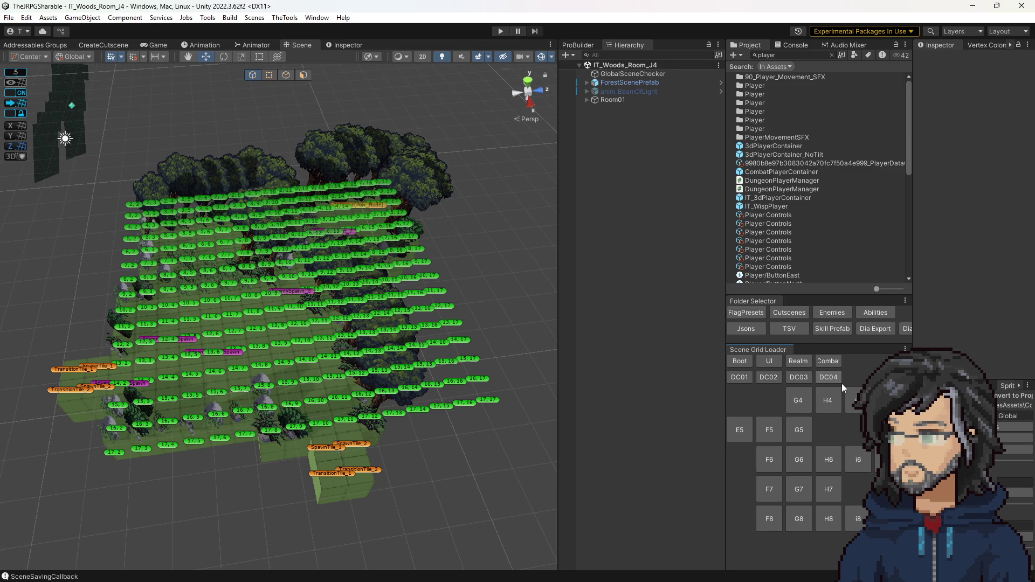
pyautogui.moveTo(403, 318)
pyautogui.mouseDown()
pyautogui.moveTo(395, 326)
pyautogui.moveTo(393, 290)
pyautogui.mouseUp()
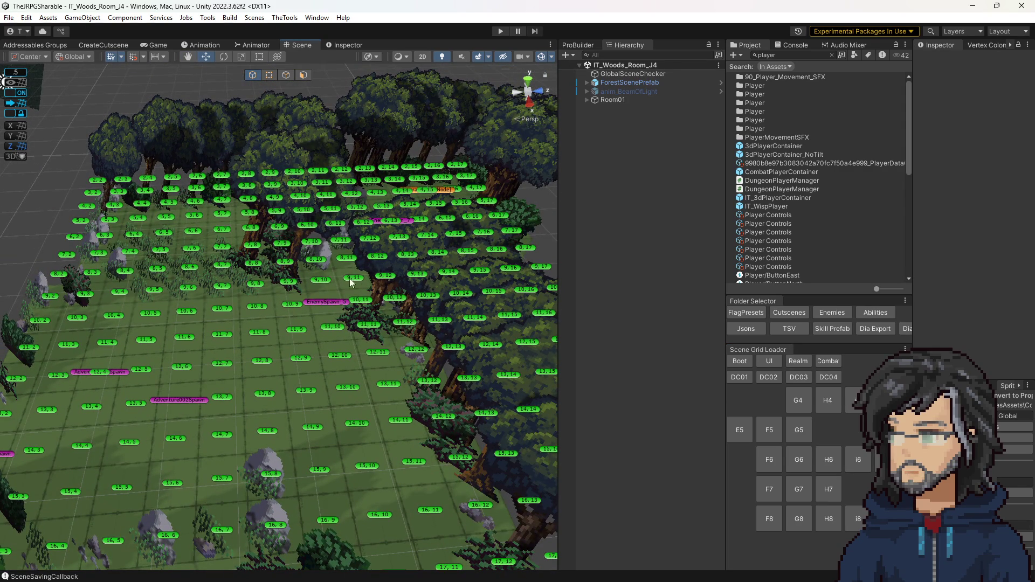
pyautogui.scroll(-5, 362, 288)
pyautogui.moveTo(362, 288); pyautogui.dragTo(373, 263)
pyautogui.scroll(5, 373, 264)
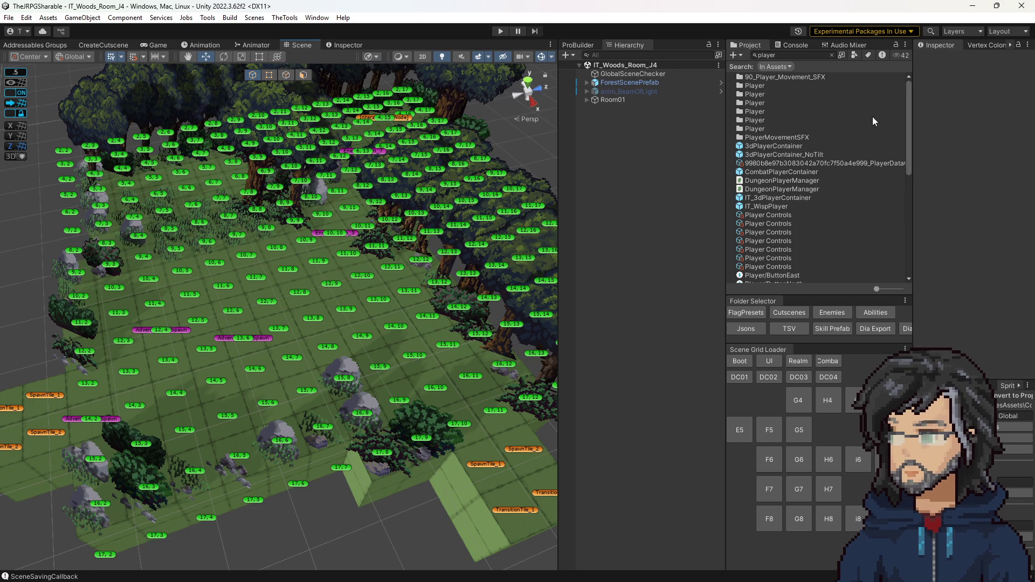
# Search the project for 'it_bat' and open the IT_Bat prefab.
pyautogui.doubleClick(791, 55)
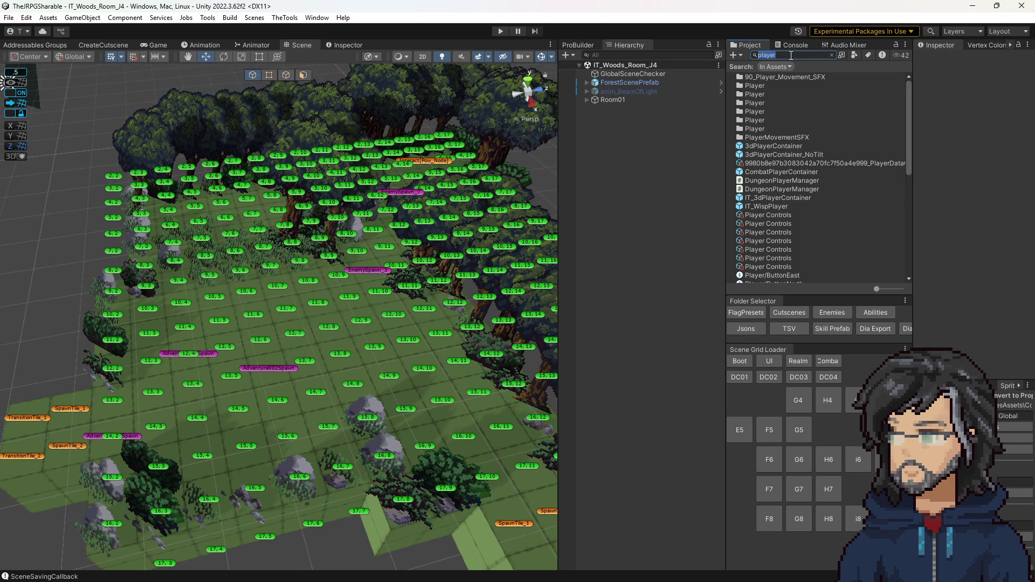
pyautogui.write('it')
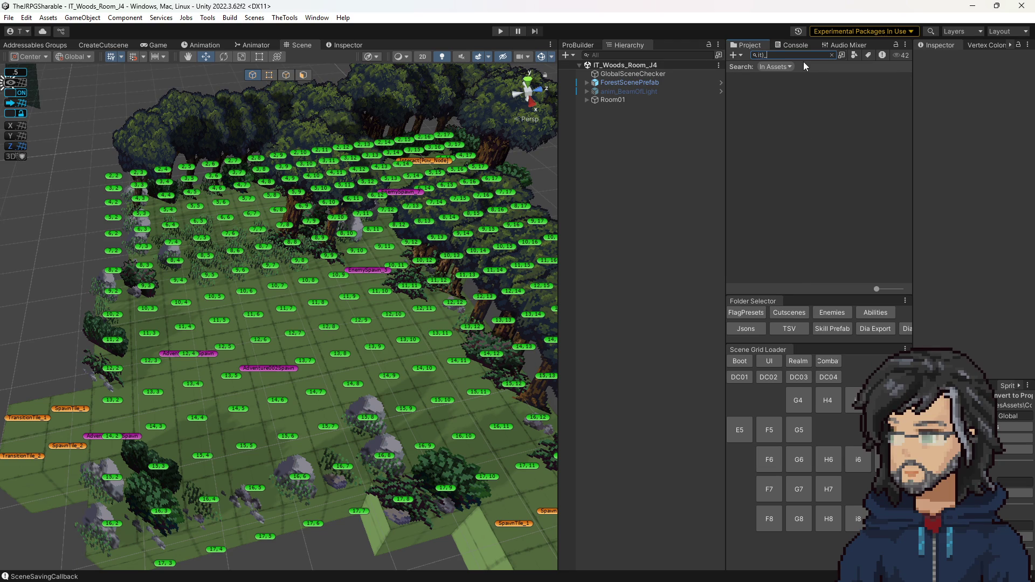
pyautogui.write('_bat')
pyautogui.doubleClick(753, 78)
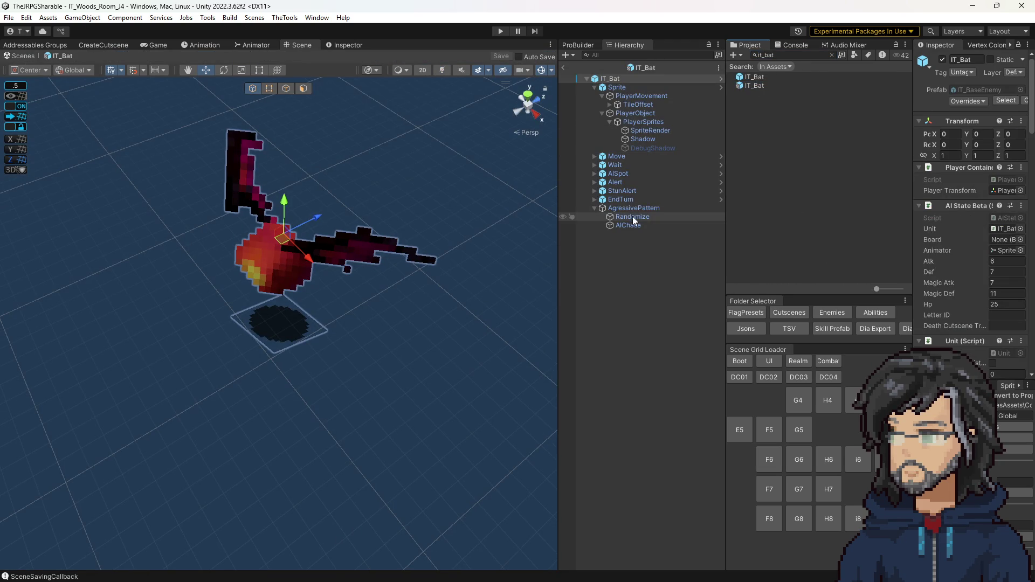
# Review the bat's AgressivePattern, Randomize and AIChase settings, then ping IT_Bat in the project folders.
pyautogui.click(633, 209)
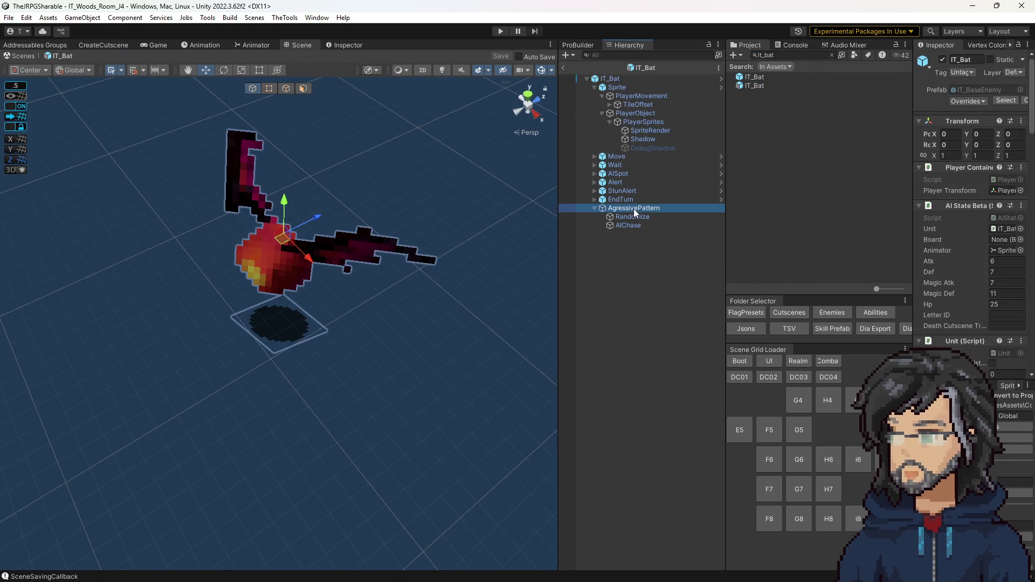
pyautogui.click(635, 215)
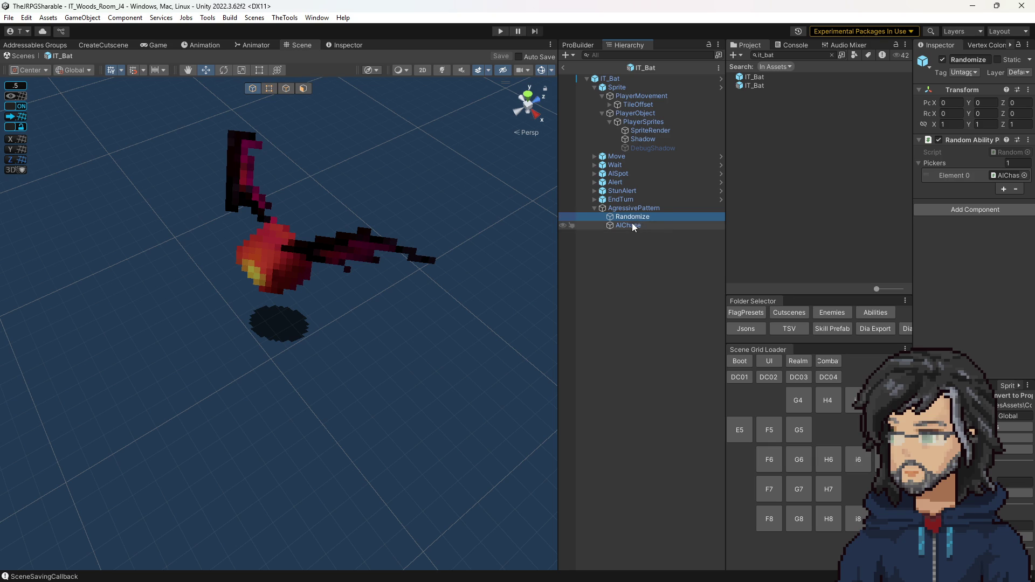
pyautogui.click(632, 223)
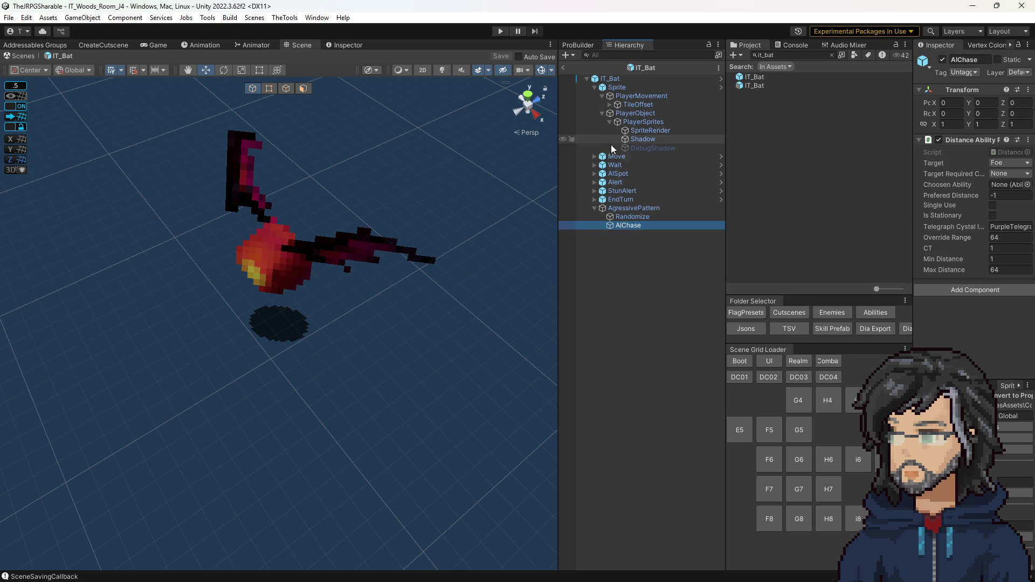
pyautogui.click(619, 221)
pyautogui.click(613, 225)
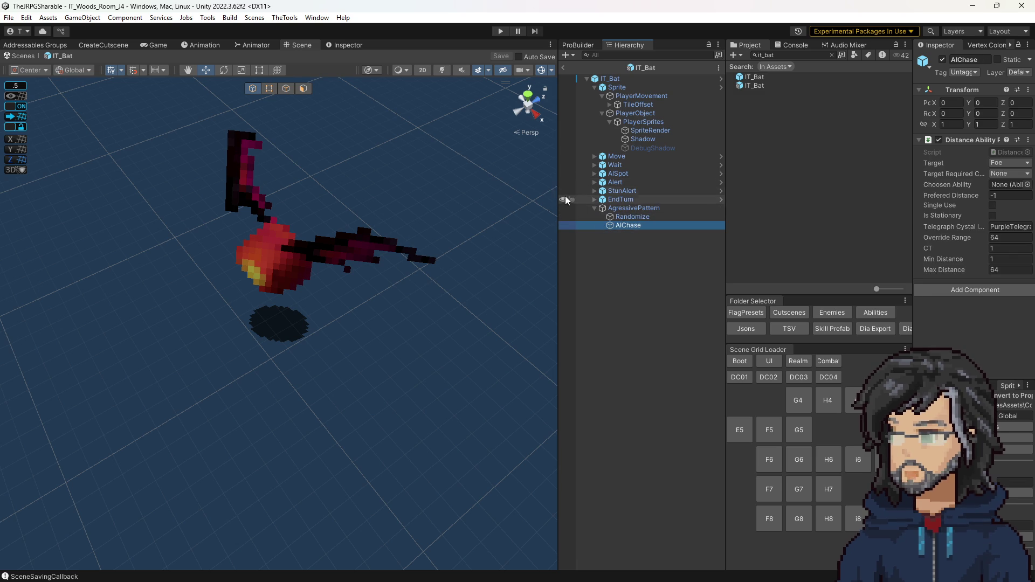
pyautogui.click(644, 67)
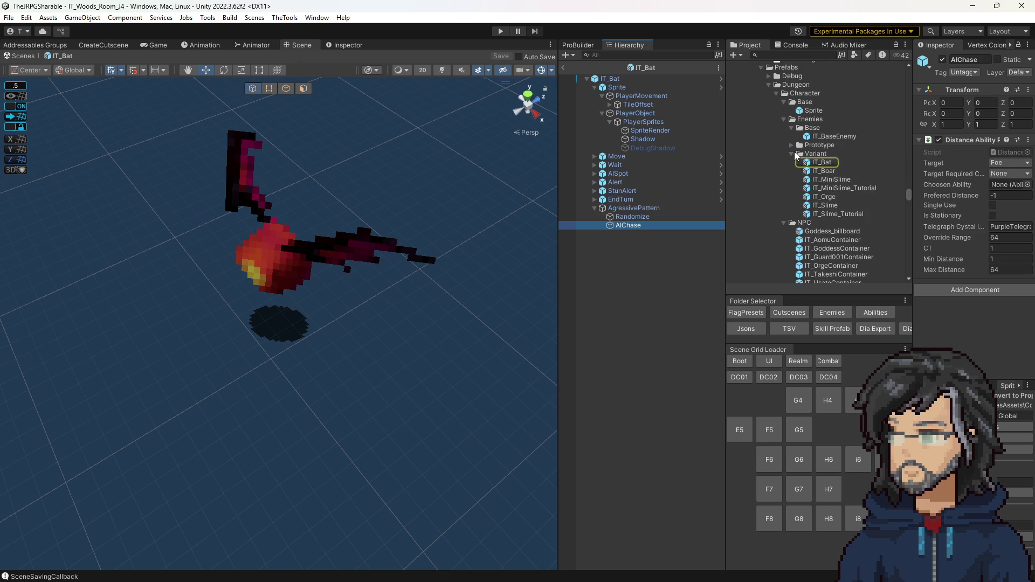
# Open IT_Slime to compare its stats, then reopen IT_Bat showing Atk 6 and Hp 25.
pyautogui.doubleClick(825, 204)
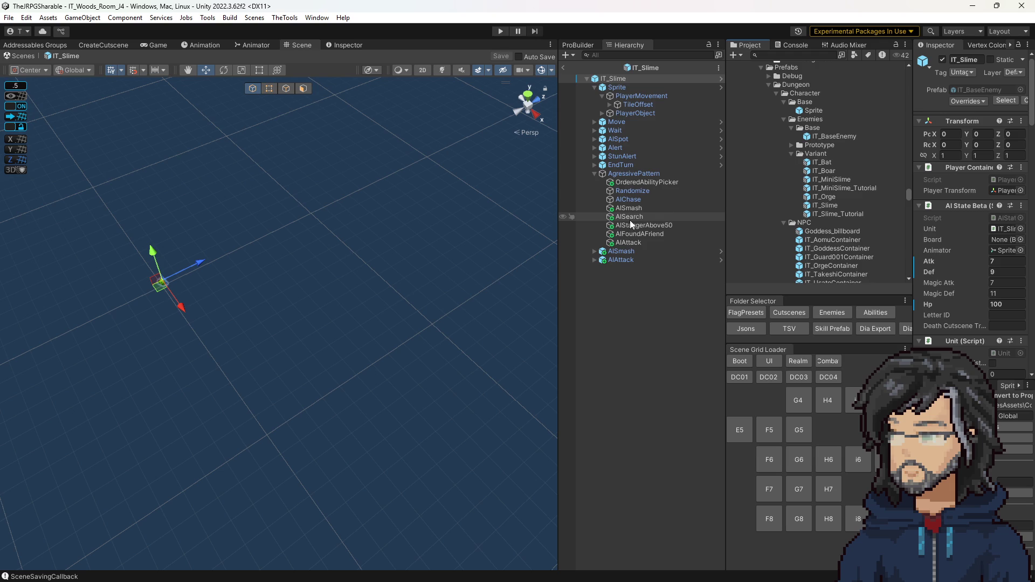
pyautogui.doubleClick(820, 162)
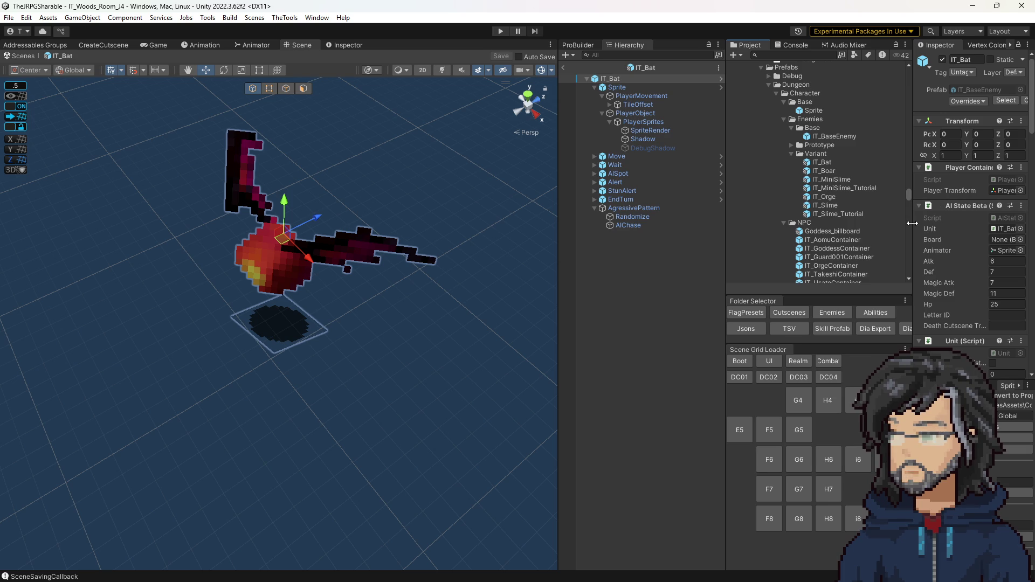
# Set IT_Bat's Stagger Tracker High Multiplier to 3 and deselect to commit it.
pyautogui.moveTo(912, 224); pyautogui.dragTo(816, 223)
pyautogui.scroll(-10, 907, 280)
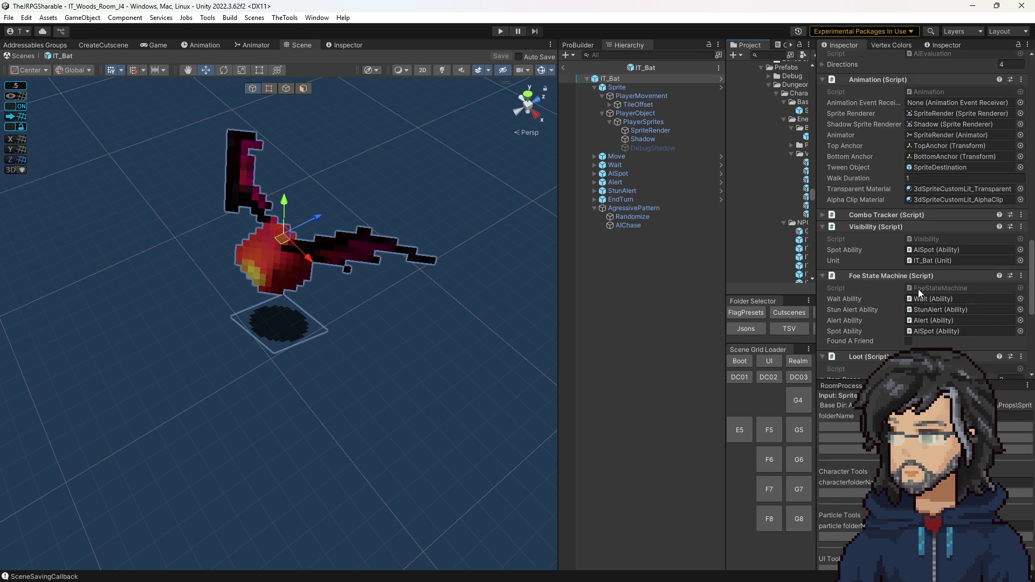
pyautogui.scroll(-3, 911, 300)
pyautogui.scroll(-6, 897, 260)
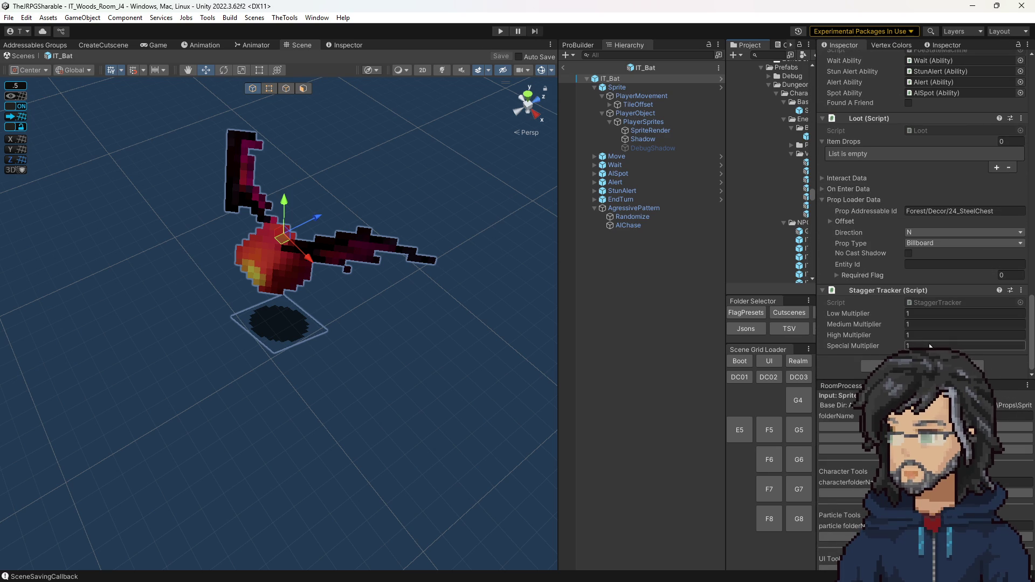
pyautogui.click(949, 347)
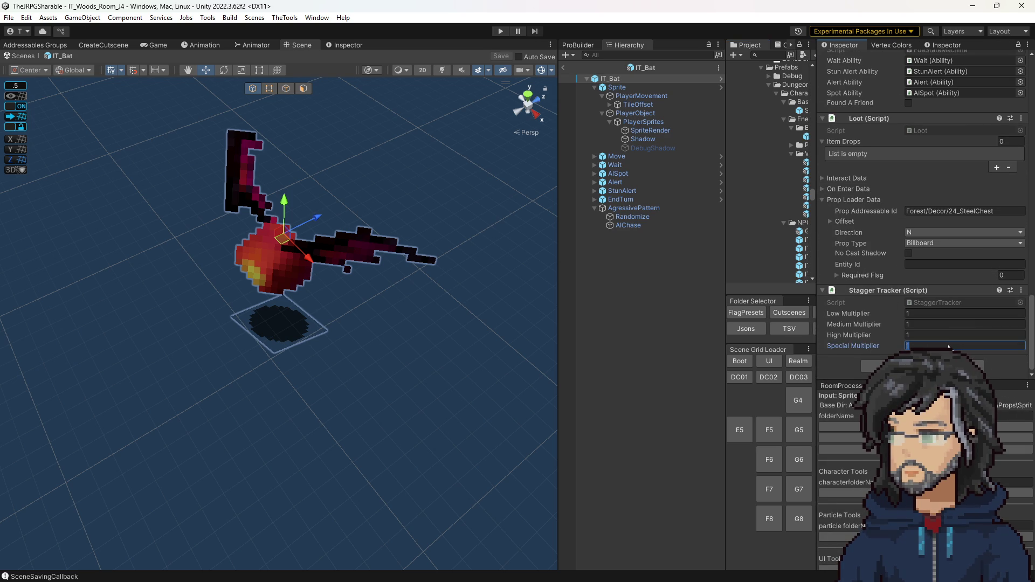
pyautogui.click(923, 339)
pyautogui.write('3')
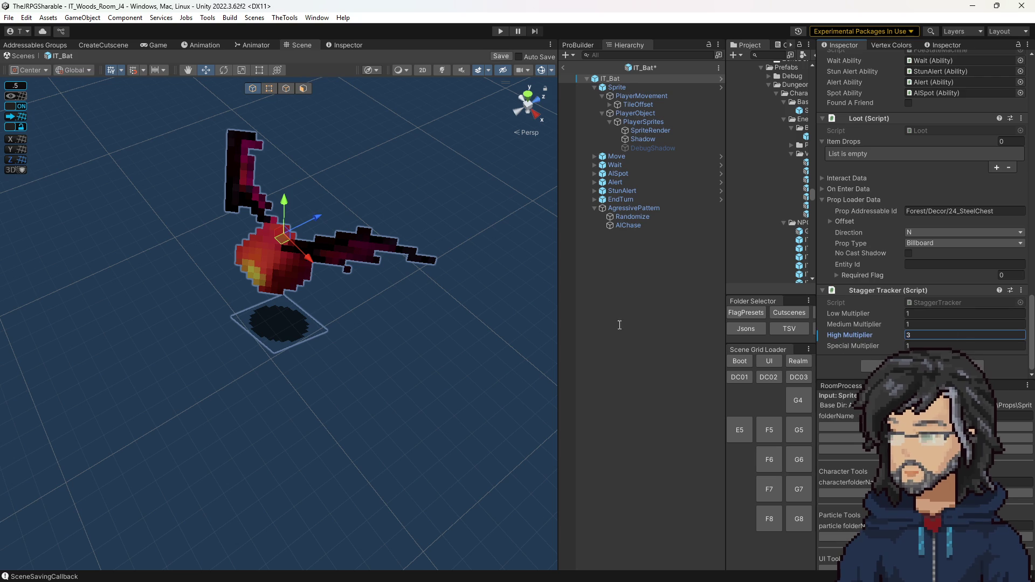
pyautogui.click(636, 324)
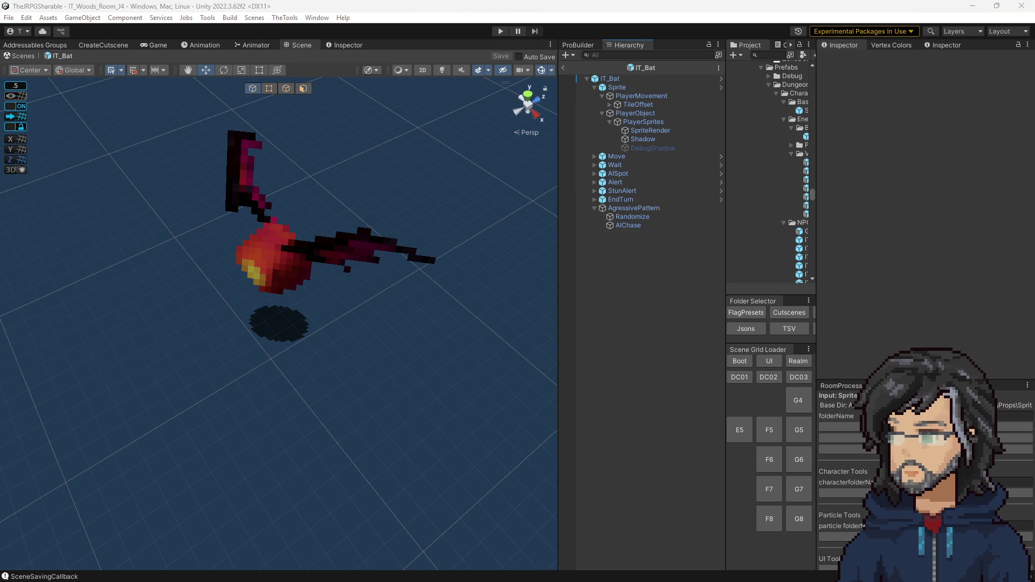
pyautogui.hotkey('alt', 'Tab')
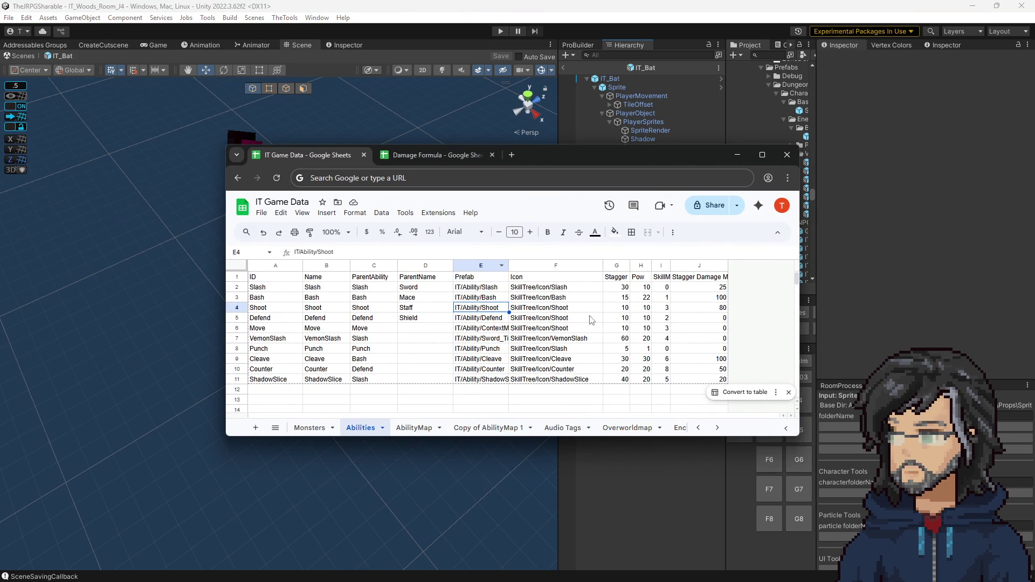
# Enter 20 as the Shoot ability's Stagger value in cell G4.
pyautogui.click(618, 309)
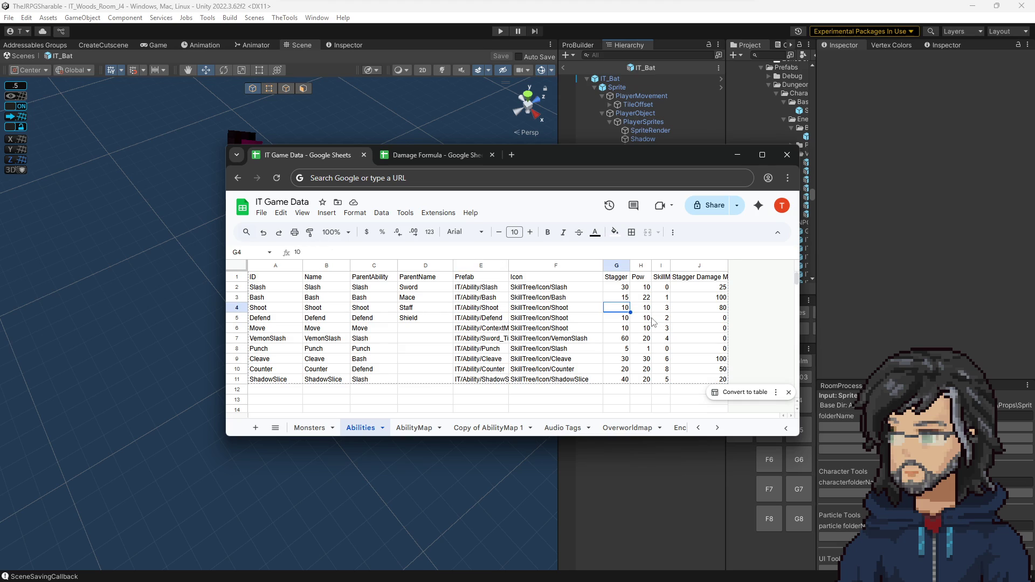
pyautogui.write('20')
pyautogui.press('Return')
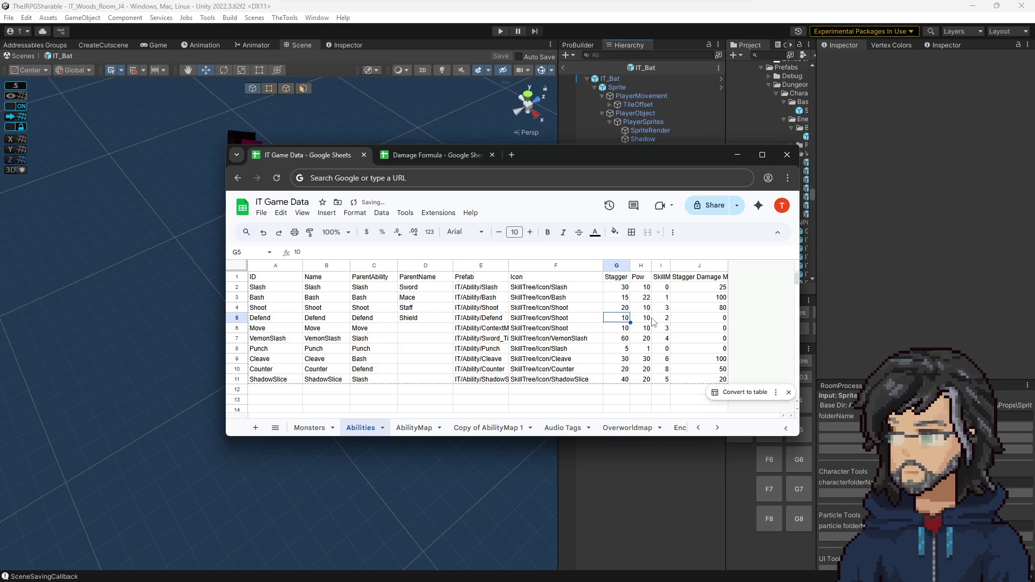
# Compare the Slash, Bash and Shoot Stagger values and Shoot's Stagger Damage in J4.
pyautogui.click(629, 310)
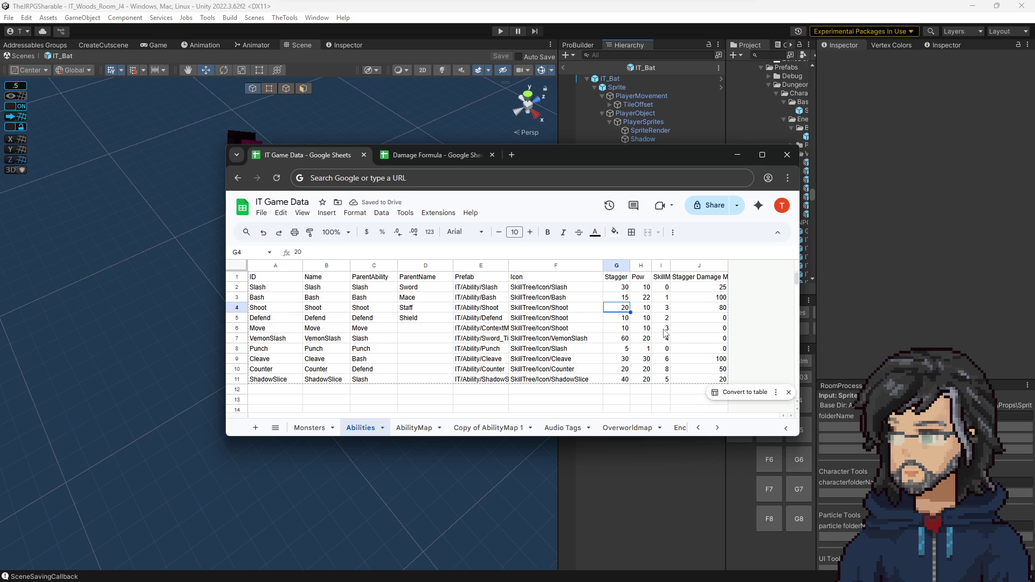
pyautogui.click(625, 291)
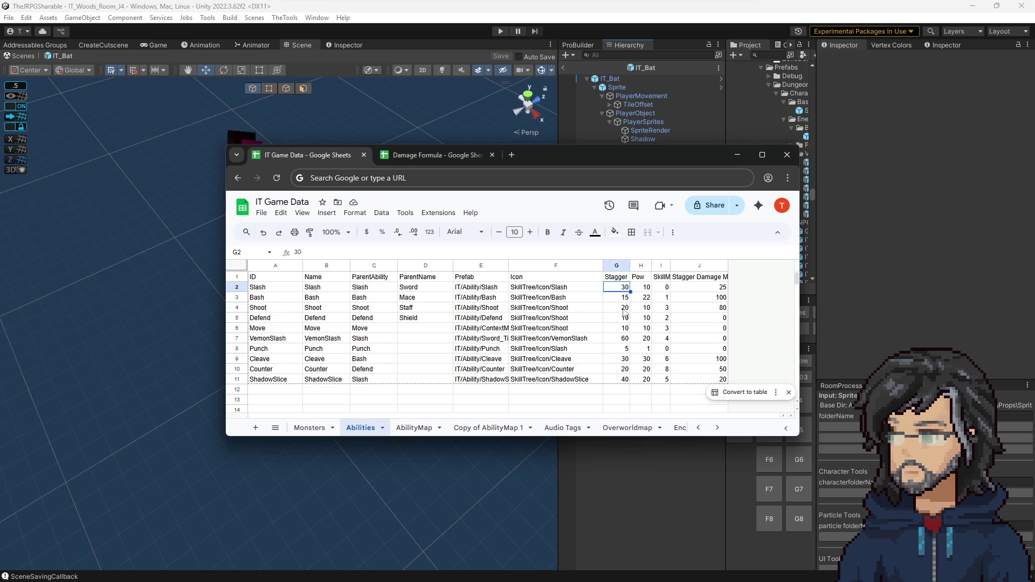
pyautogui.click(619, 298)
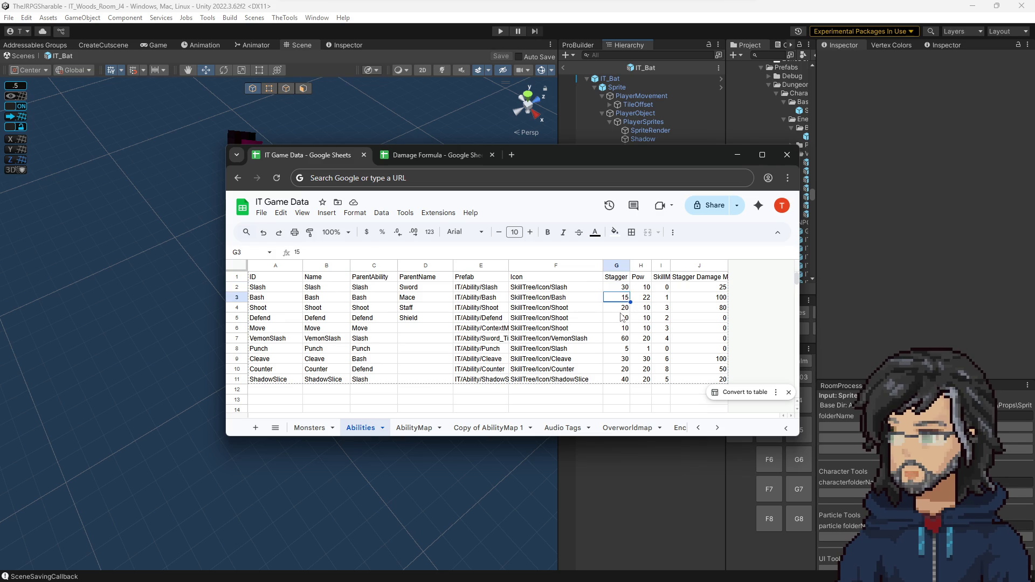
pyautogui.click(620, 310)
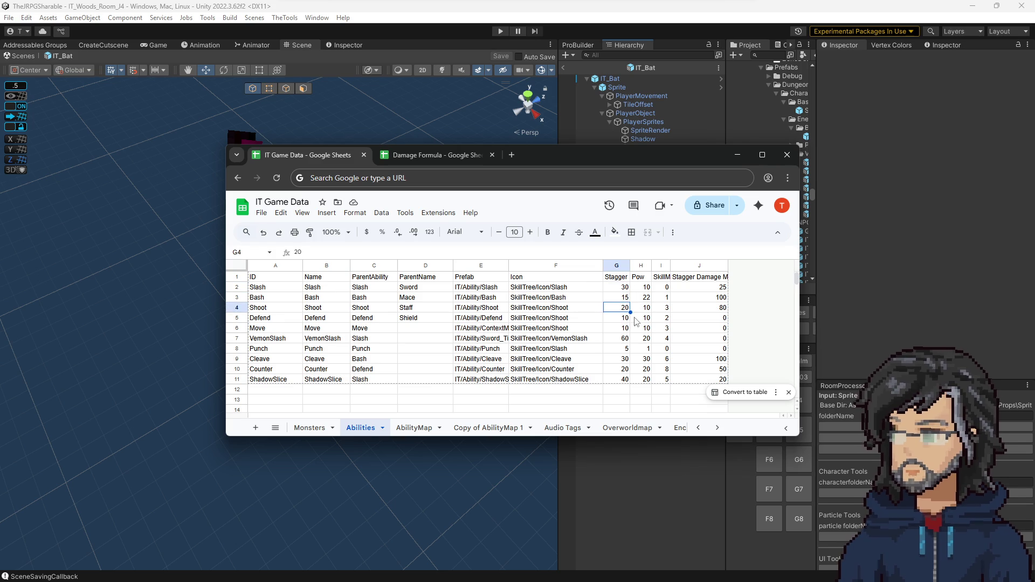
pyautogui.click(619, 289)
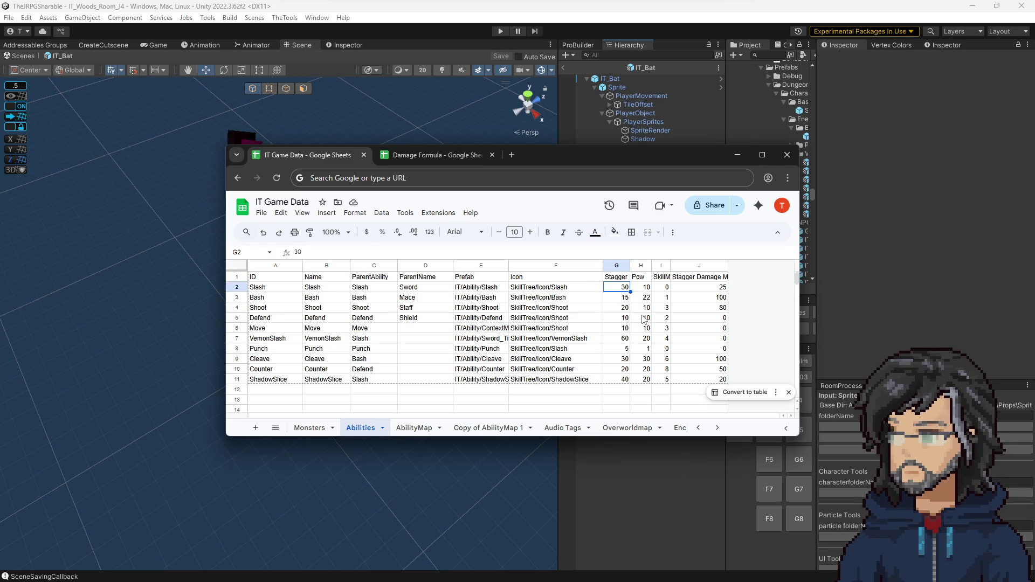
pyautogui.click(720, 311)
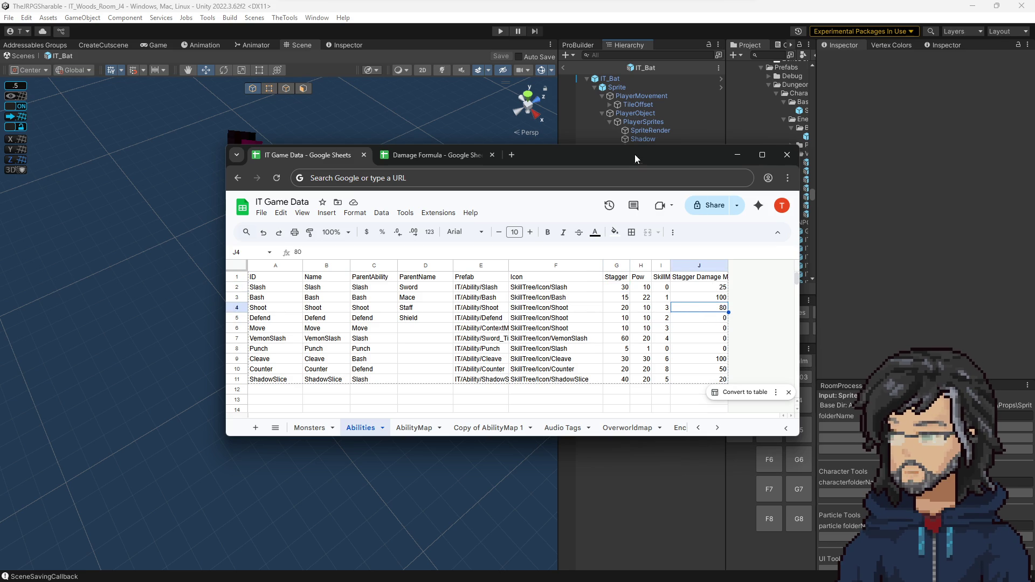
pyautogui.click(779, 119)
# Widen the Project panel and select the Shoot prefab in the Abilities folder.
pyautogui.moveTo(732, 147); pyautogui.dragTo(609, 150)
pyautogui.scroll(-5, 715, 183)
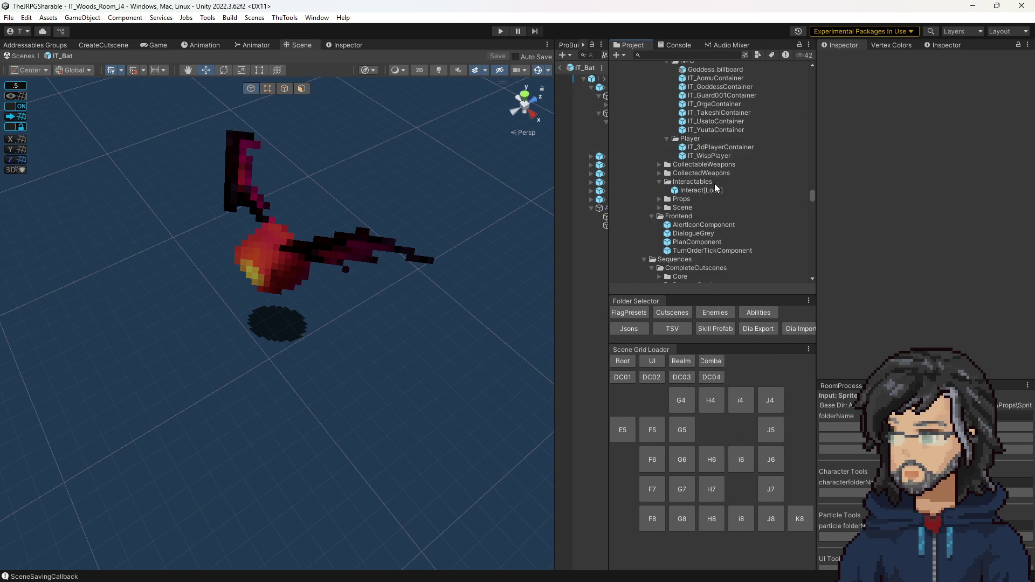
pyautogui.scroll(-5, 723, 206)
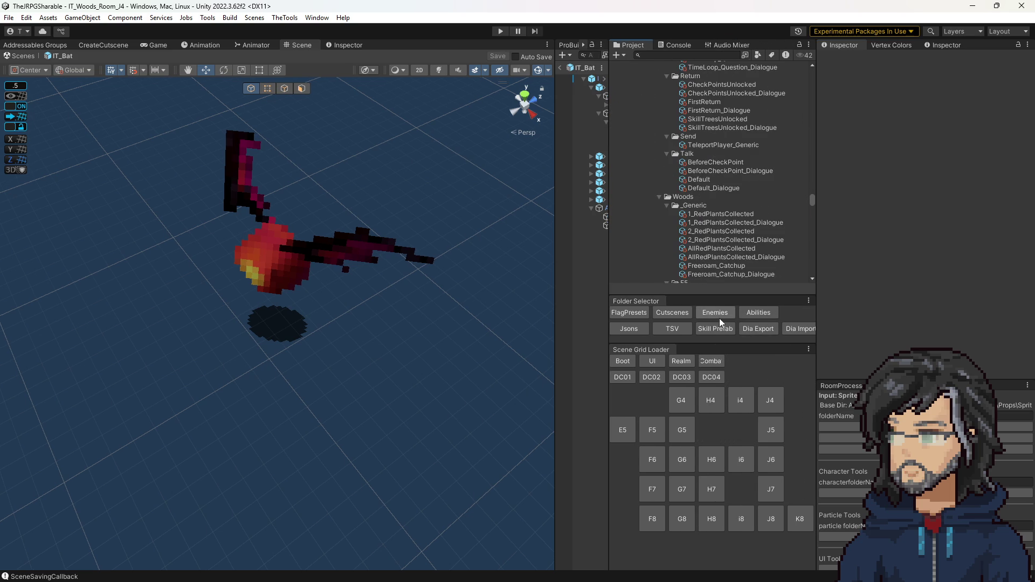
pyautogui.click(743, 310)
pyautogui.click(694, 104)
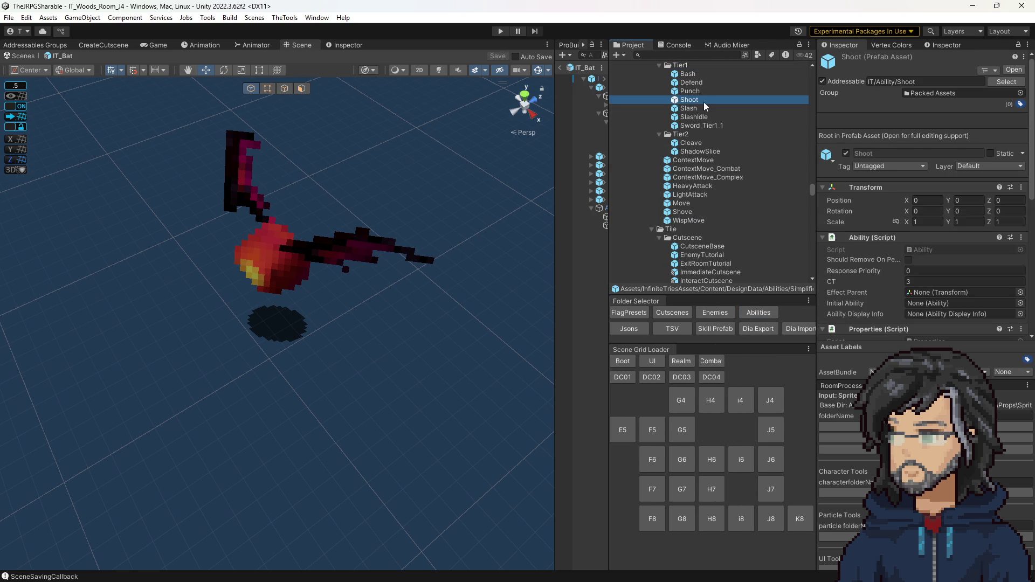
# Set the Shoot ability's CT to 4 and its range Horizontal value to 3.
pyautogui.click(955, 277)
pyautogui.write('4')
pyautogui.scroll(-3, 940, 265)
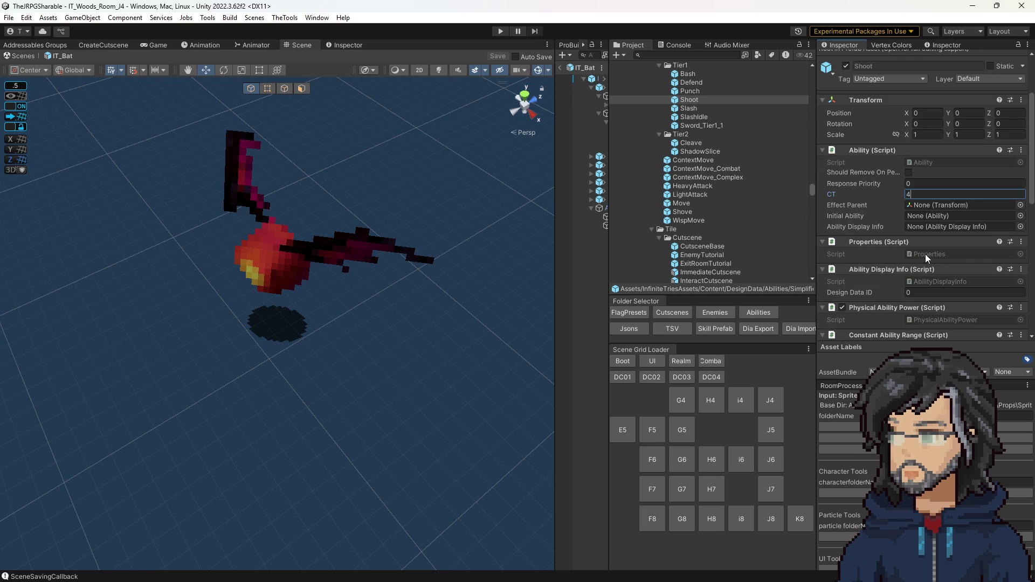
pyautogui.scroll(-3, 937, 262)
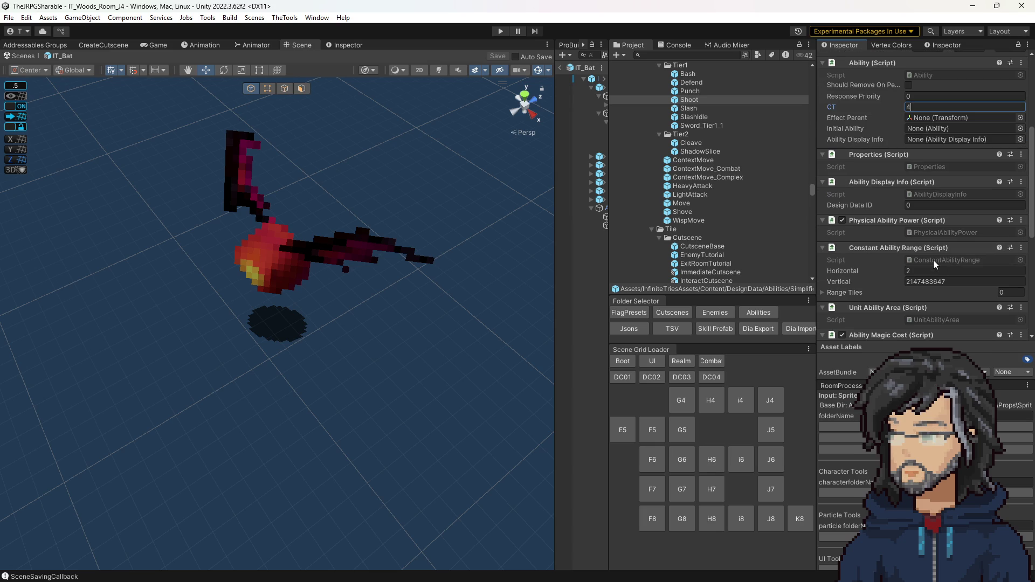
pyautogui.scroll(-3, 893, 302)
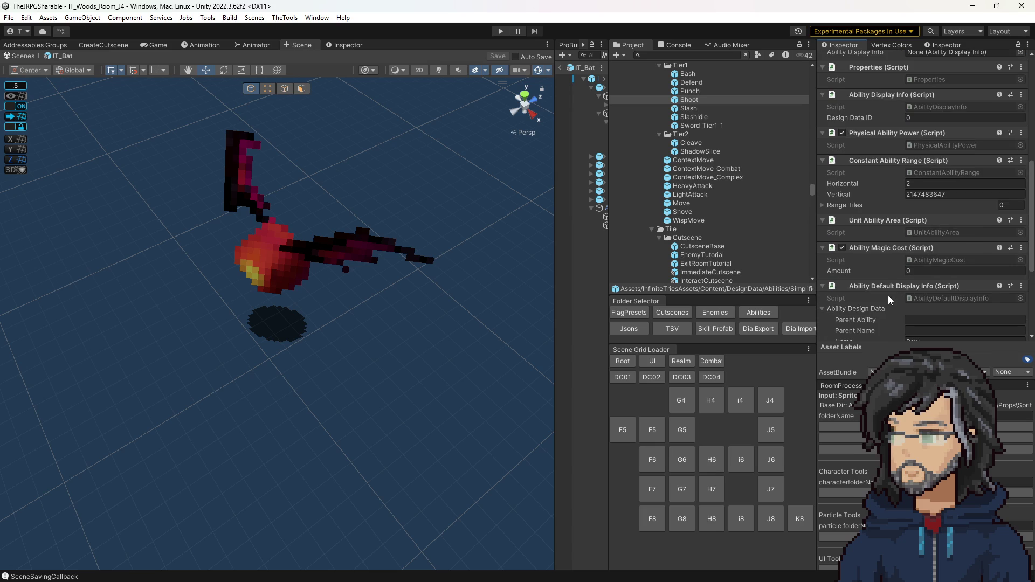
pyautogui.scroll(-5, 888, 295)
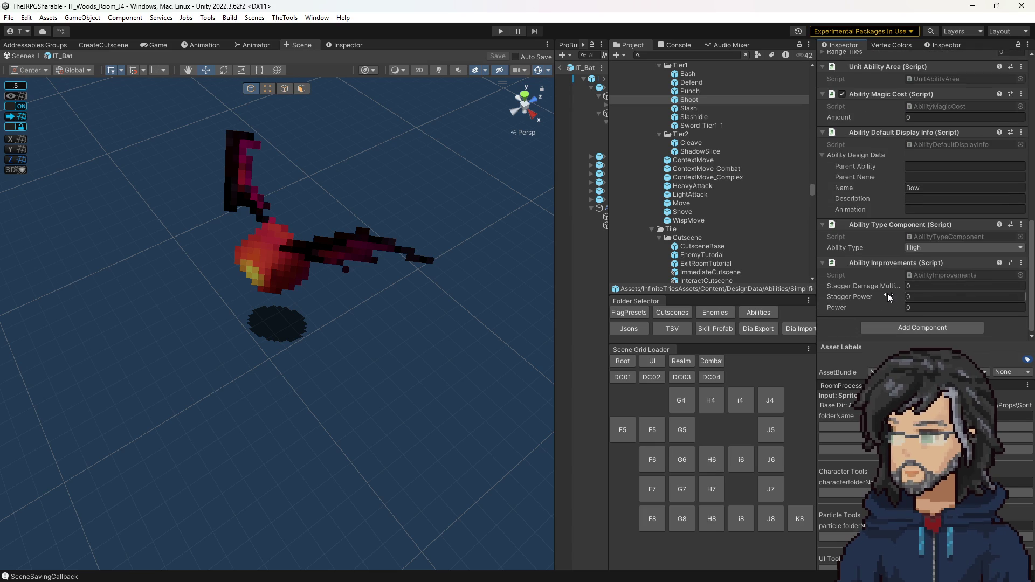
pyautogui.scroll(10, 895, 291)
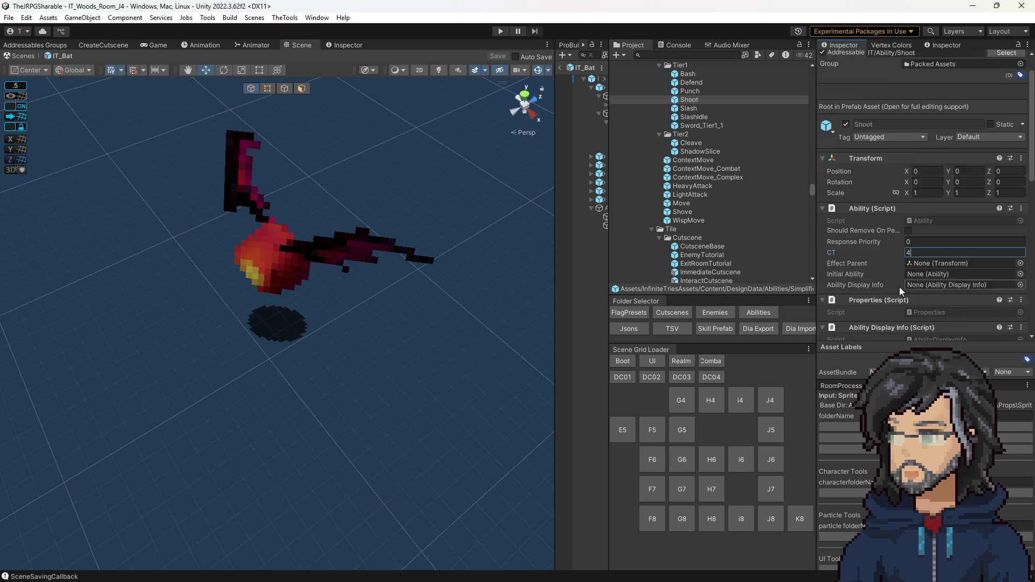
pyautogui.scroll(-2, 895, 273)
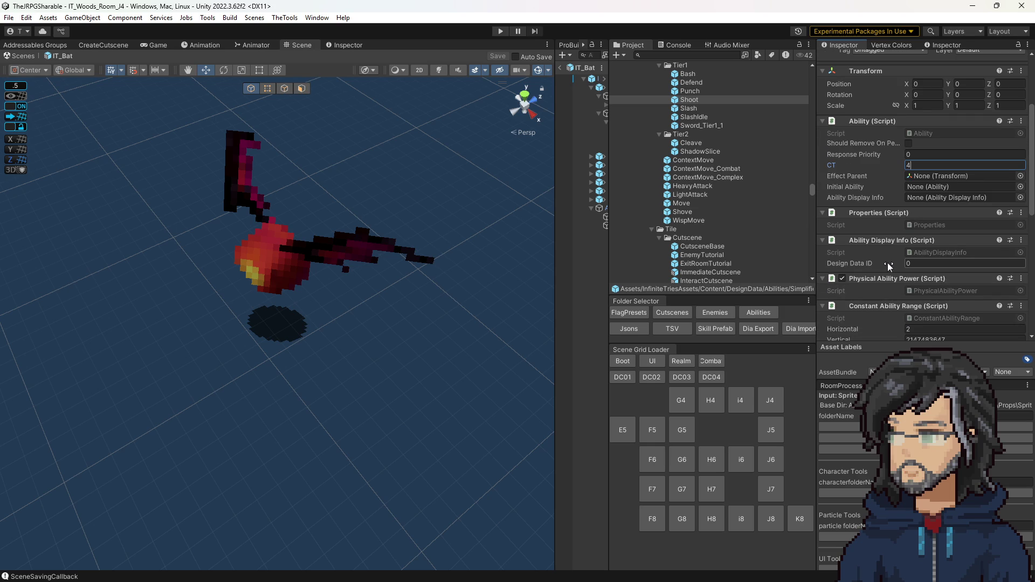
pyautogui.scroll(-2, 887, 263)
pyautogui.click(919, 269)
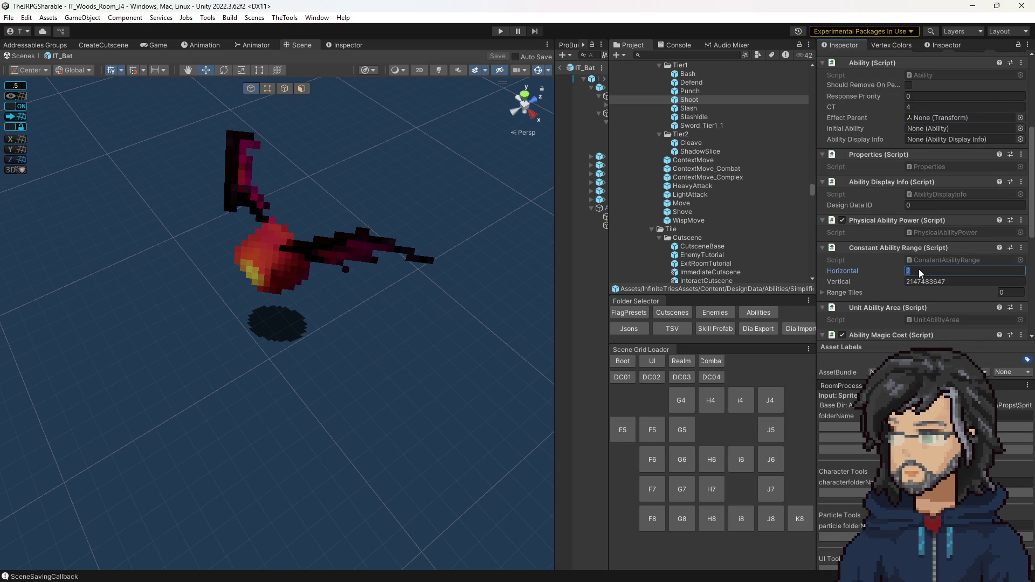
pyautogui.write('3')
pyautogui.scroll(5, 913, 268)
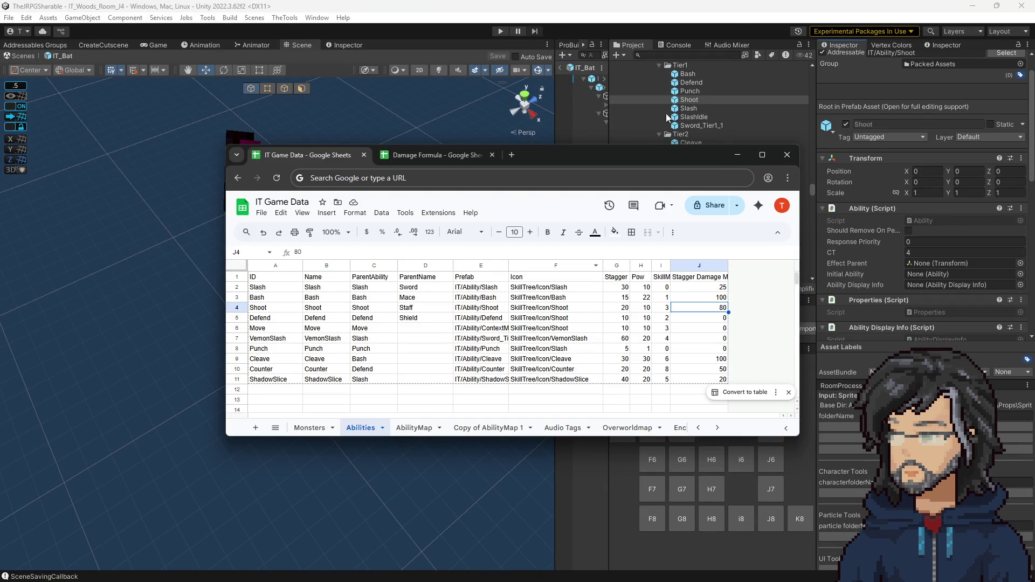
# Move the IT Game Data window lower and scroll the Inspector to Constant Ability Range.
pyautogui.moveTo(606, 155)
pyautogui.mouseDown()
pyautogui.moveTo(695, 283)
pyautogui.moveTo(730, 286)
pyautogui.moveTo(710, 236)
pyautogui.moveTo(613, 211)
pyautogui.mouseUp()
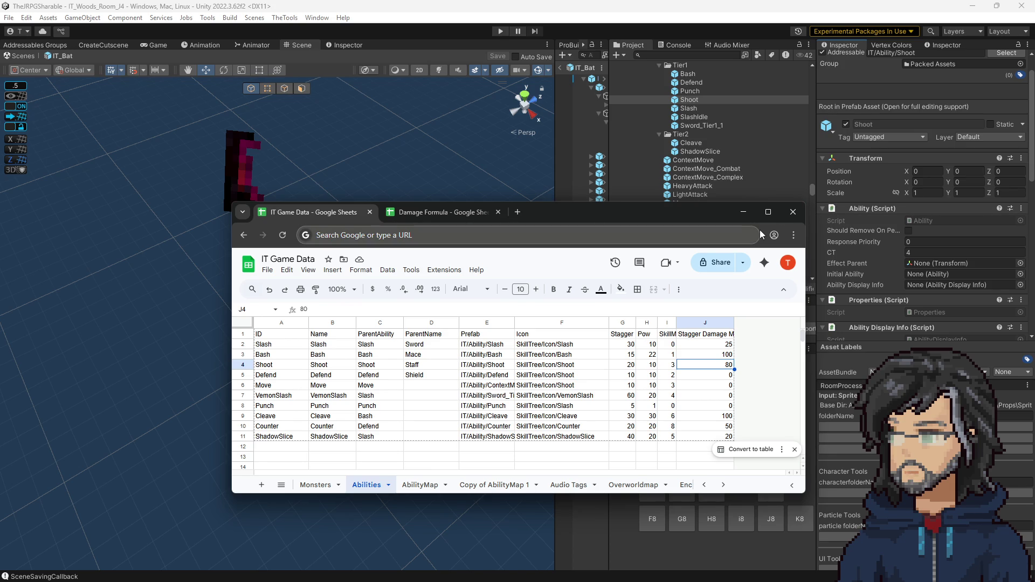
pyautogui.scroll(-3, 881, 251)
pyautogui.scroll(-2, 876, 254)
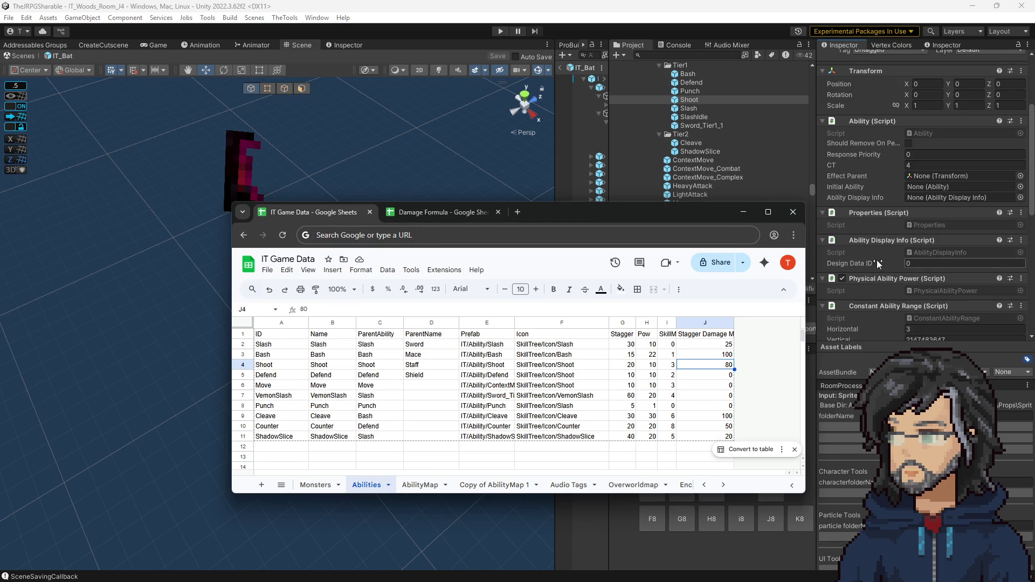
# Inspect the Shoot ability's CT value and components, glance at the code, and return to Unity.
pyautogui.click(927, 163)
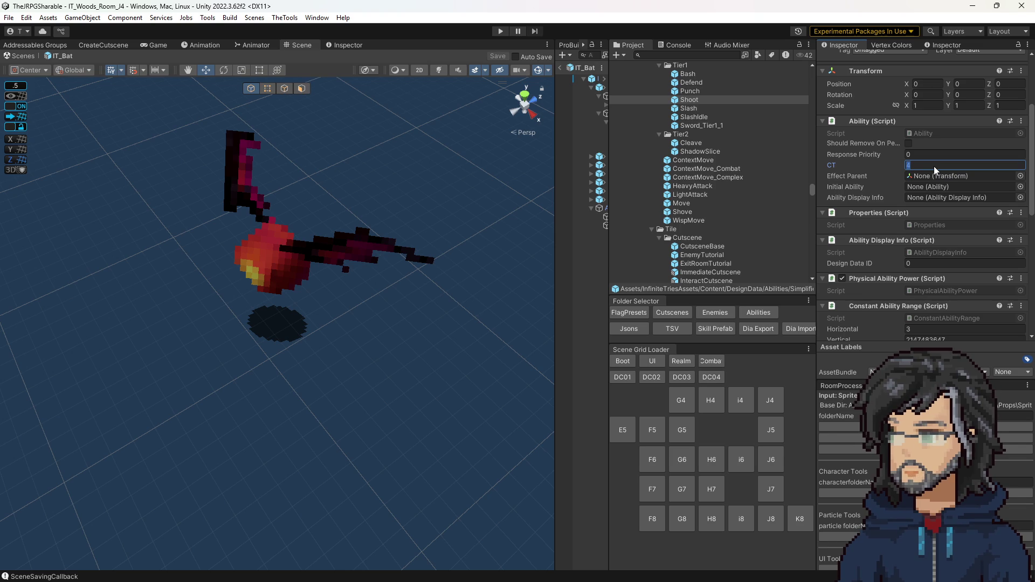
pyautogui.scroll(3, 917, 180)
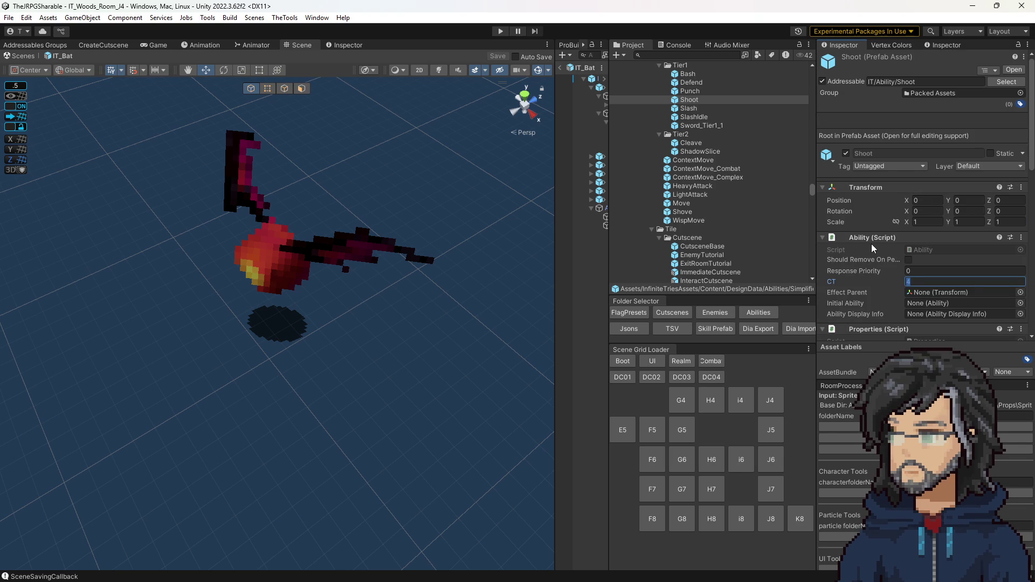
pyautogui.scroll(-10, 884, 259)
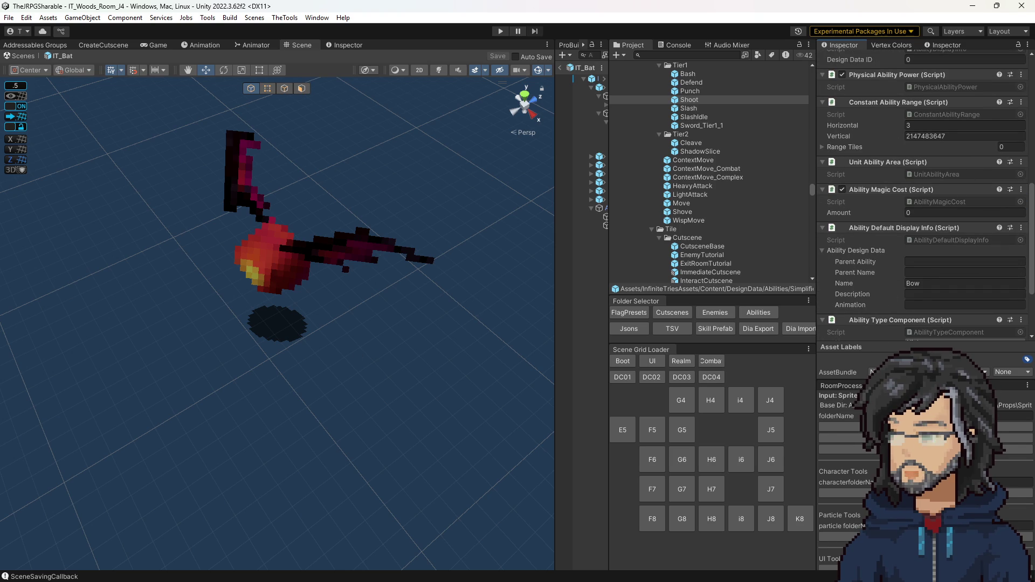
pyautogui.hotkey('alt', 'Tab')
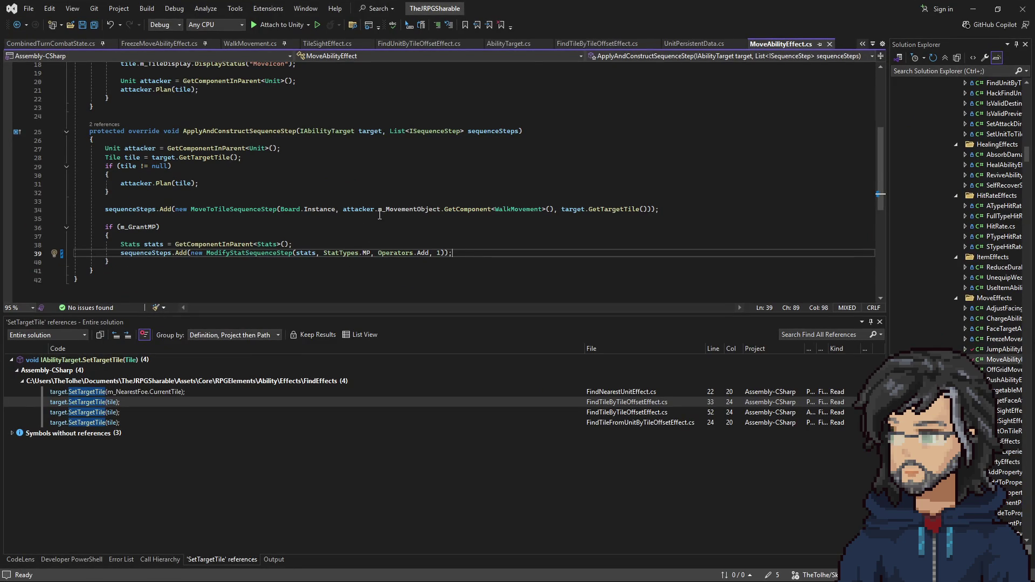
pyautogui.click(973, 9)
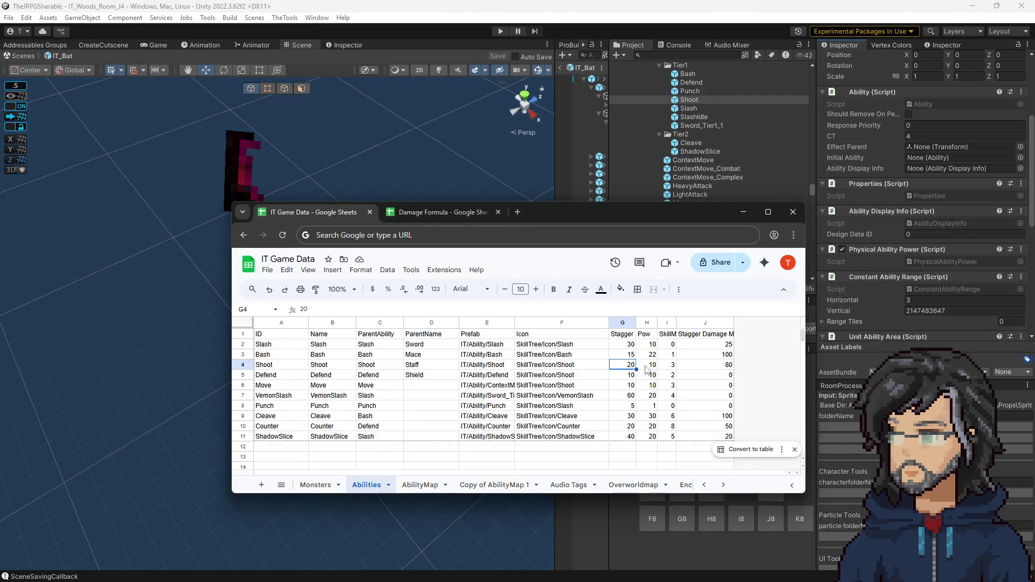
# Set Shoot's Pow to 14 and its stagger damage to 65.
pyautogui.click(647, 368)
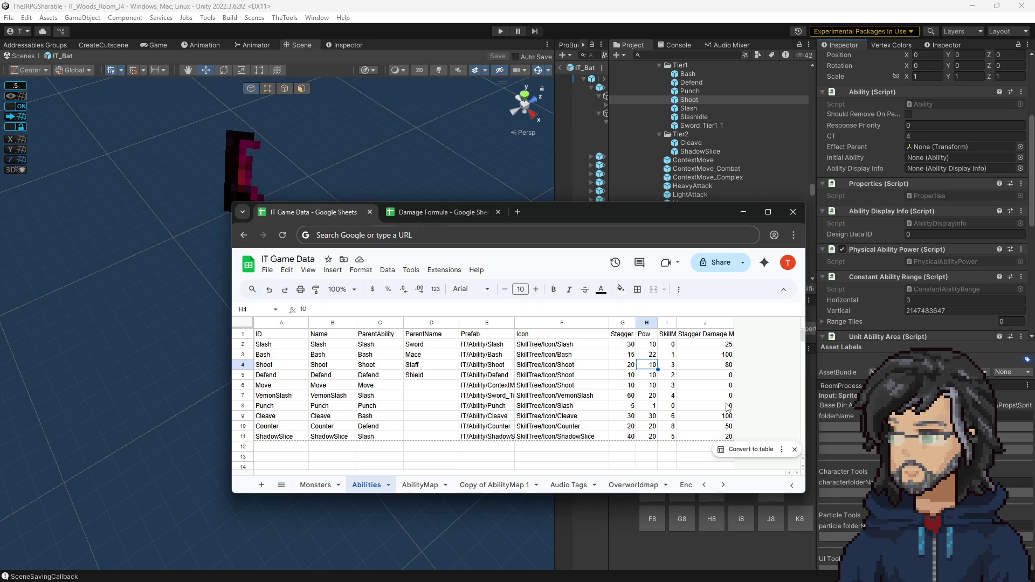
pyautogui.write('14')
pyautogui.press('Return')
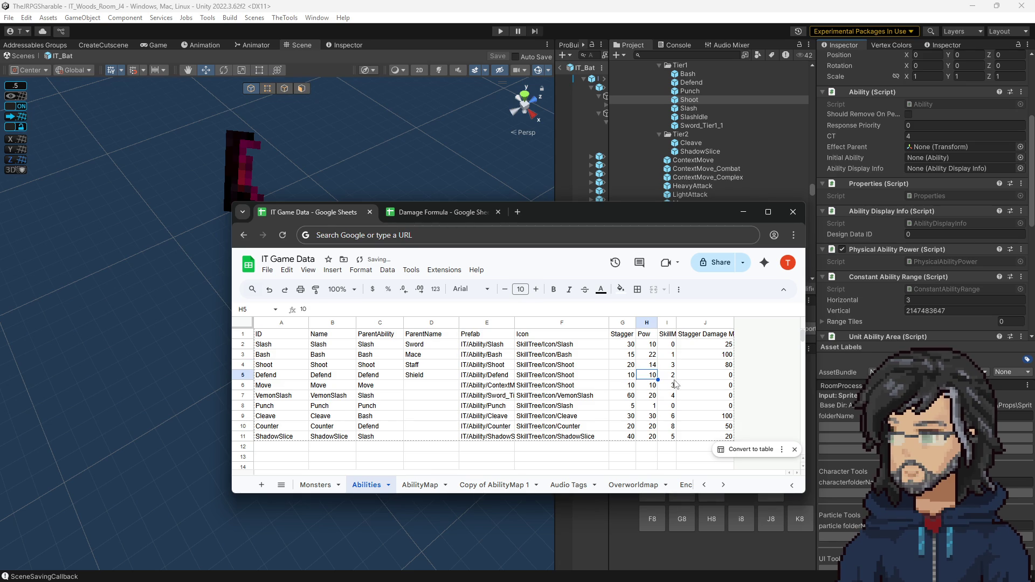
pyautogui.click(694, 367)
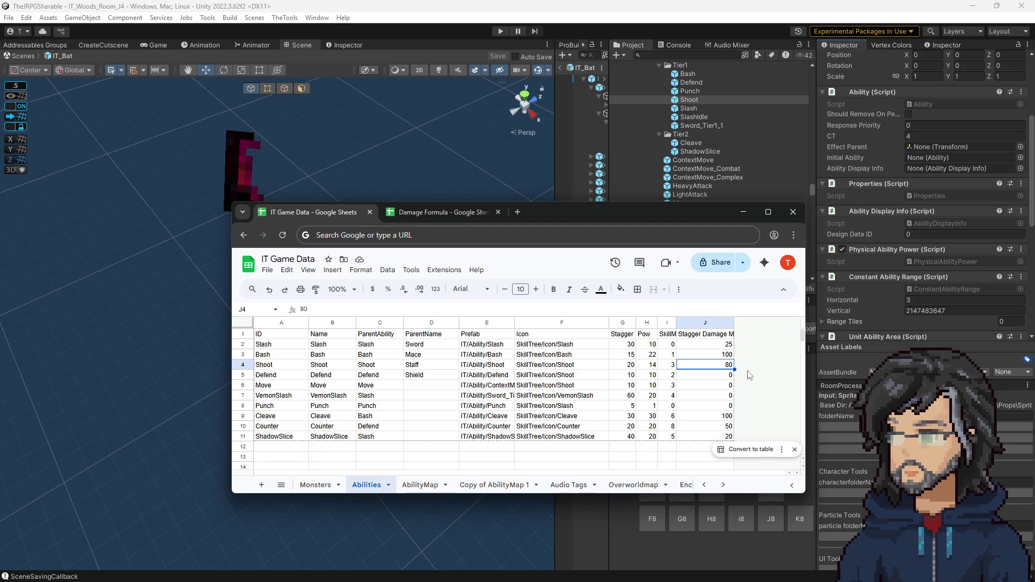
pyautogui.write('65')
pyautogui.press('Return')
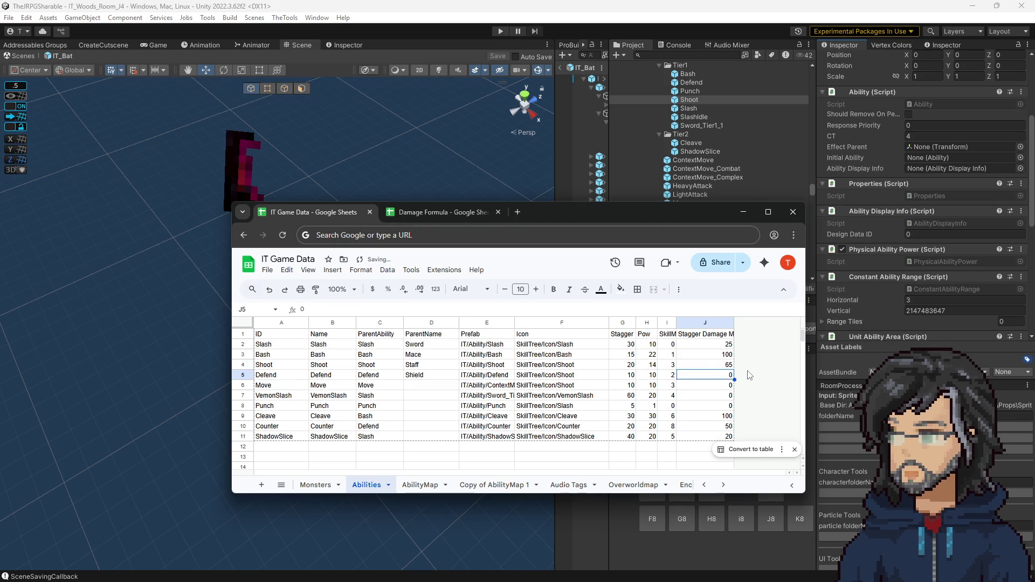
# Compare Shoot's stagger damage with Bash's 100 and VemonSlash's, then minimize the spreadsheet.
pyautogui.click(705, 368)
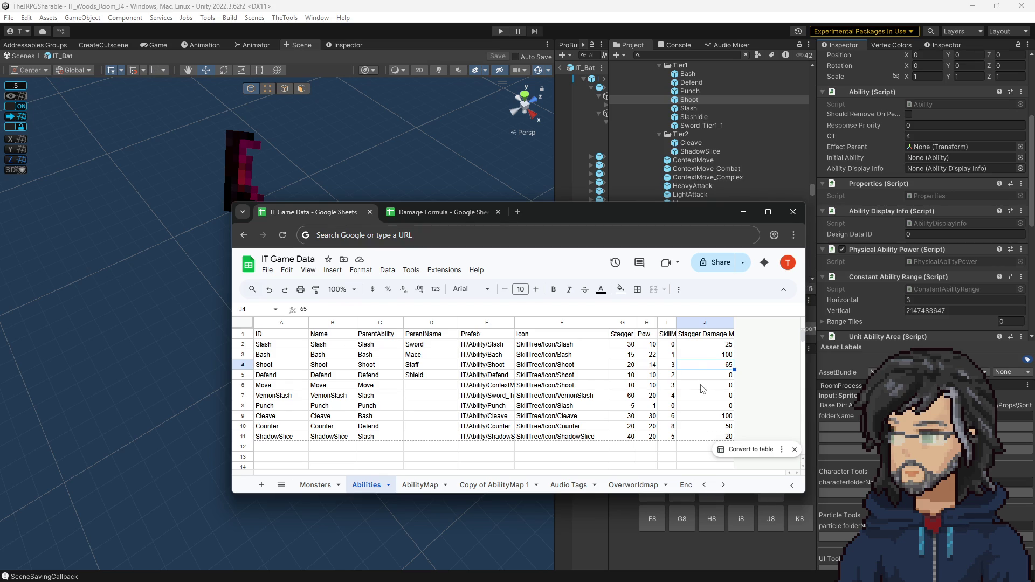
pyautogui.click(694, 355)
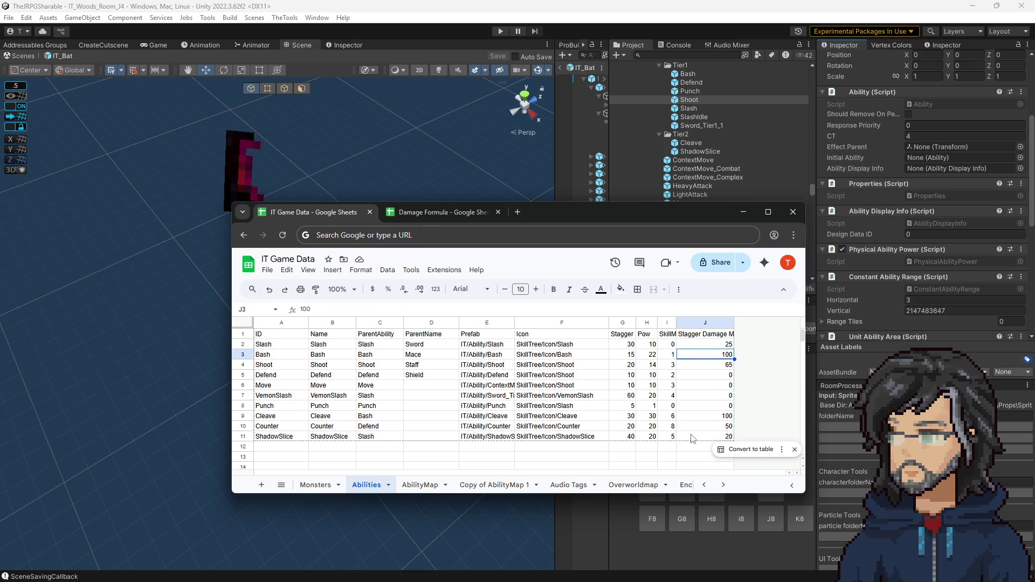
pyautogui.click(728, 397)
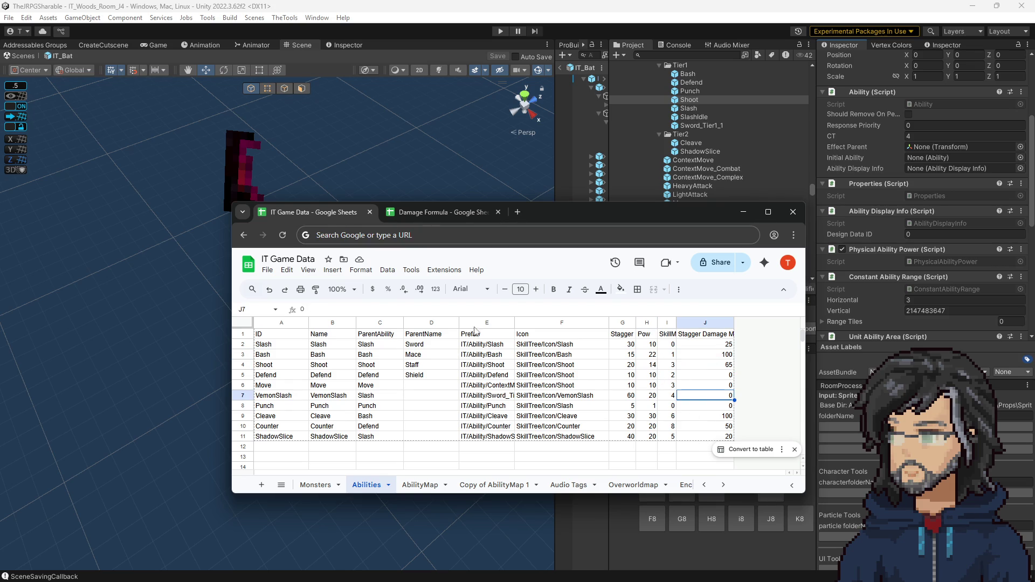
pyautogui.press('super+Down')
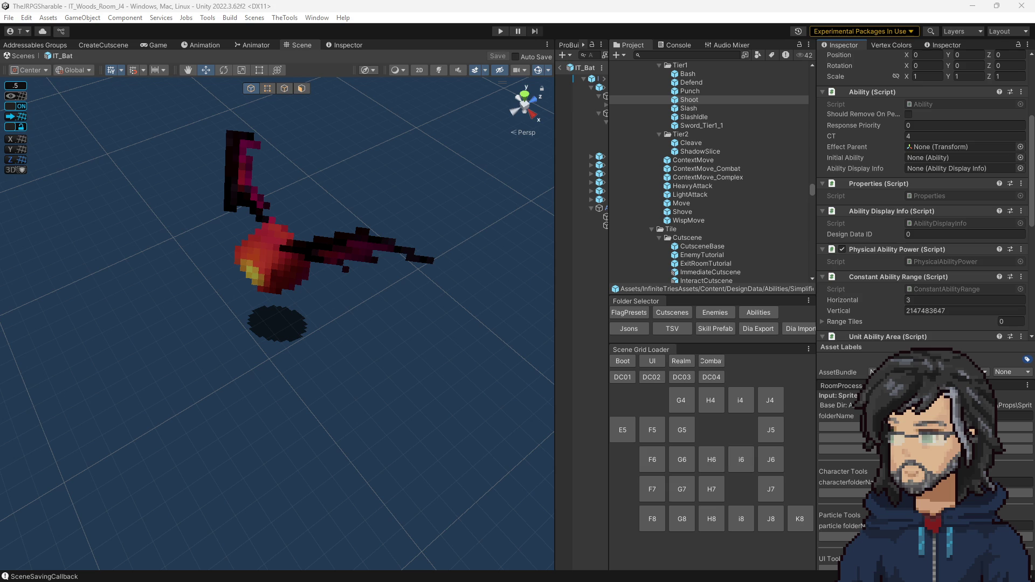
# Re-import ability data via TheTools > IT > Parser > AbilityParser.
pyautogui.click(317, 18)
pyautogui.moveTo(285, 17)
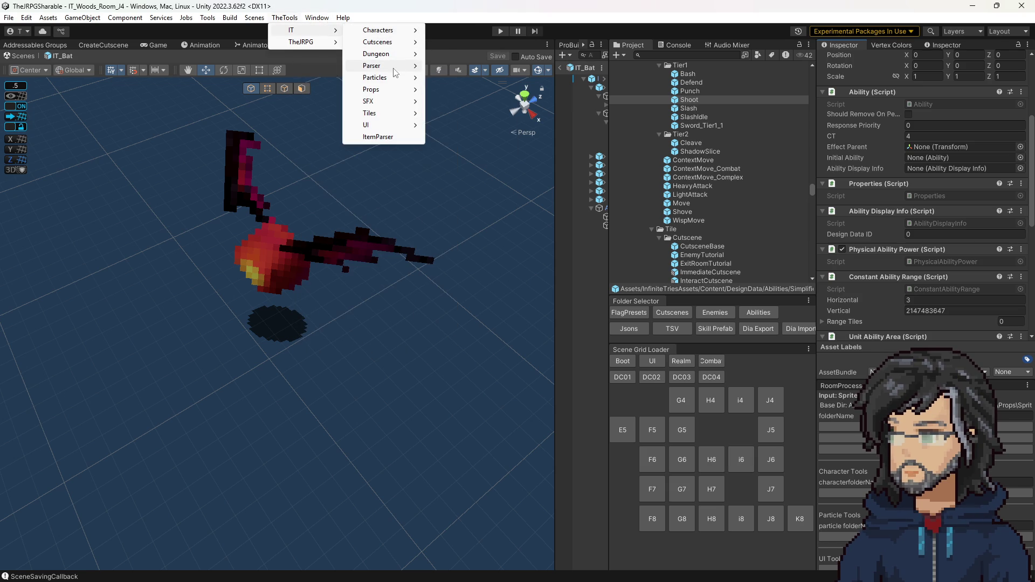
pyautogui.moveTo(391, 65)
pyautogui.click(461, 65)
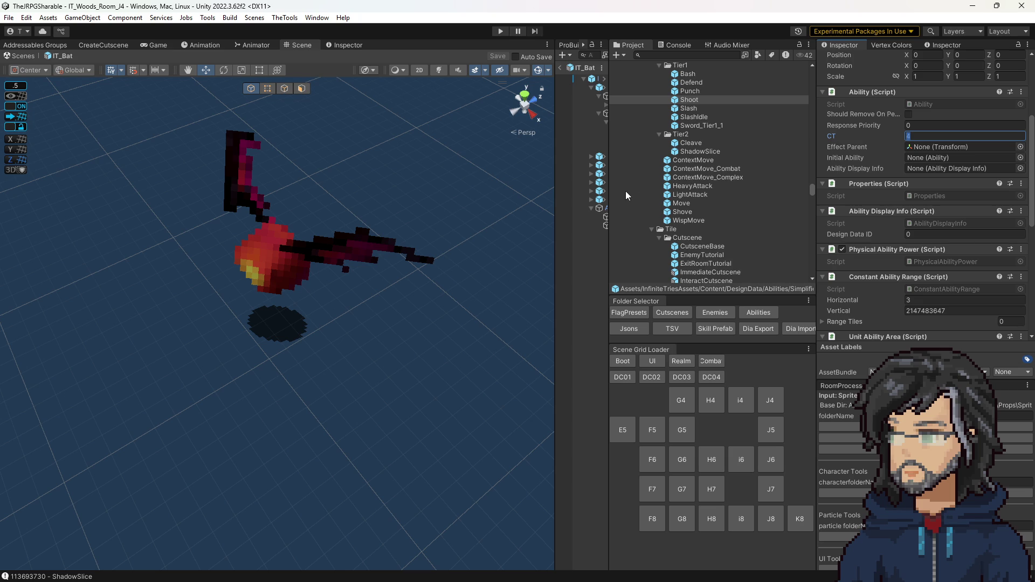
# Select the Shoot prefab, undo the pending CT edit, and show IT_Bat's AI State Beta stats.
pyautogui.click(749, 186)
pyautogui.write('4')
pyautogui.hotkey('ctrl', 'z')
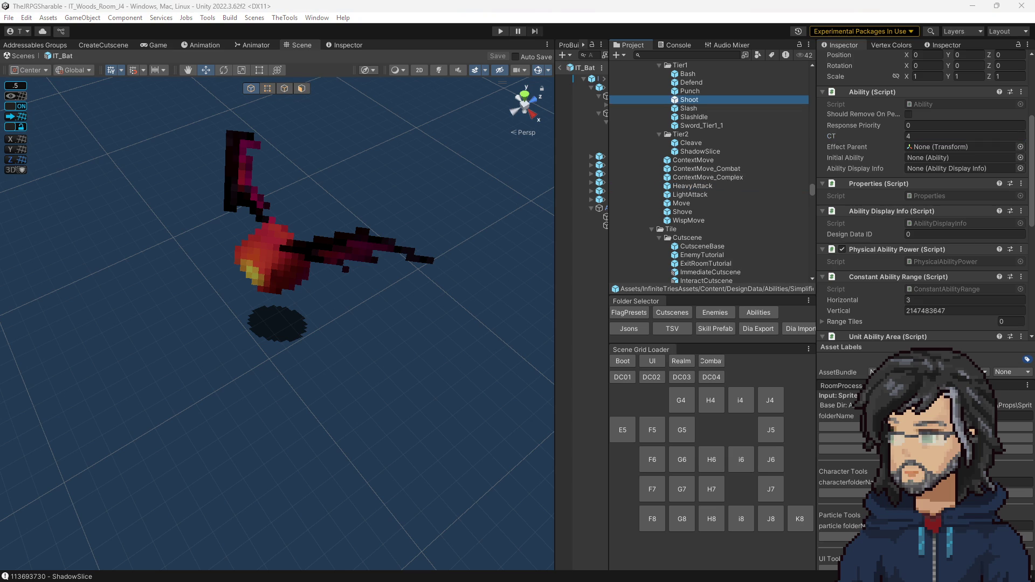
pyautogui.click(595, 80)
pyautogui.scroll(2, 916, 178)
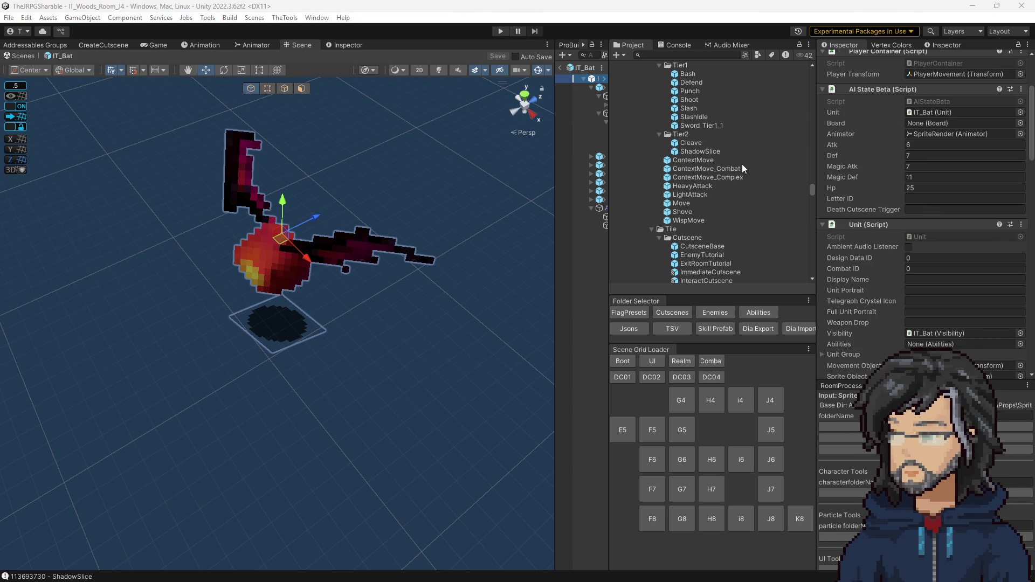
# Open IT_Slime from the Enemies folder to check its Magic Def, then return to Abilities.
pyautogui.scroll(-3, 701, 188)
pyautogui.scroll(-3, 696, 201)
pyautogui.scroll(-8, 694, 194)
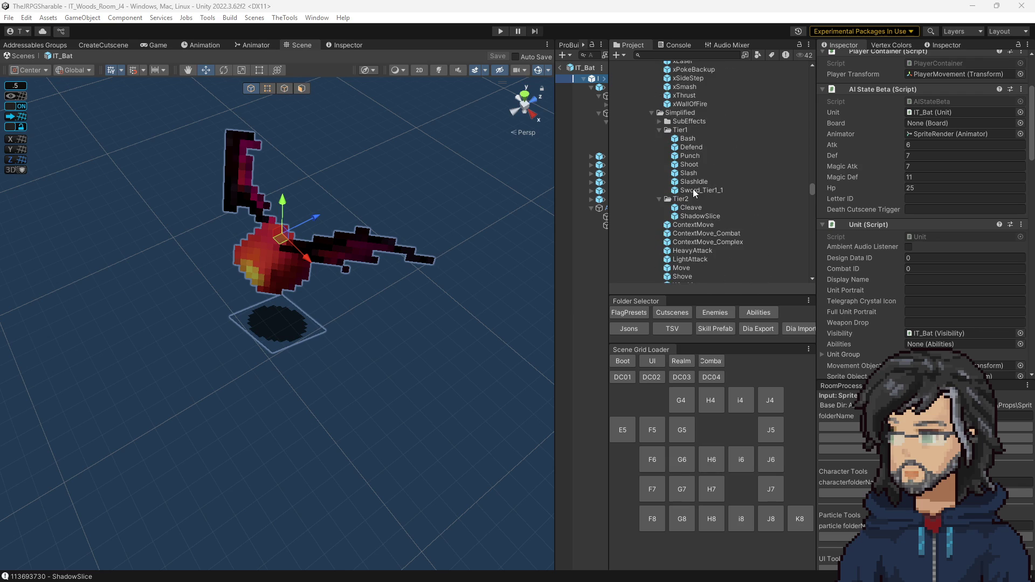
pyautogui.scroll(3, 685, 206)
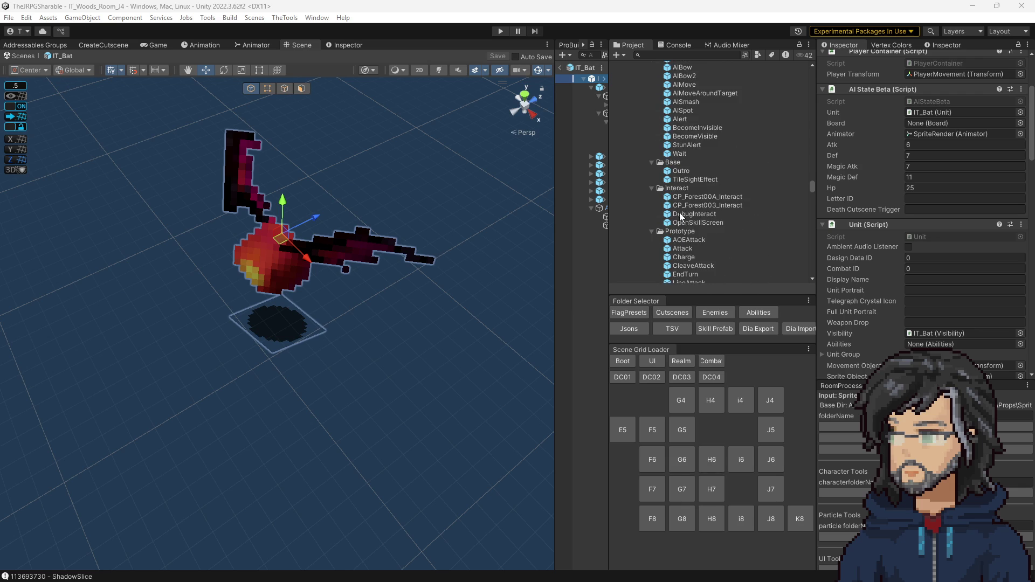
pyautogui.click(723, 314)
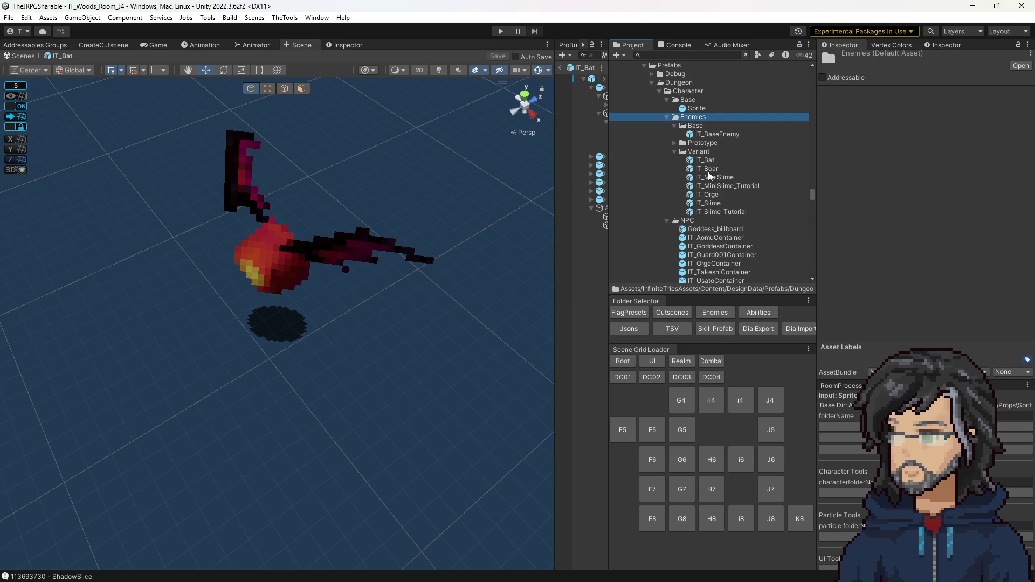
pyautogui.doubleClick(708, 203)
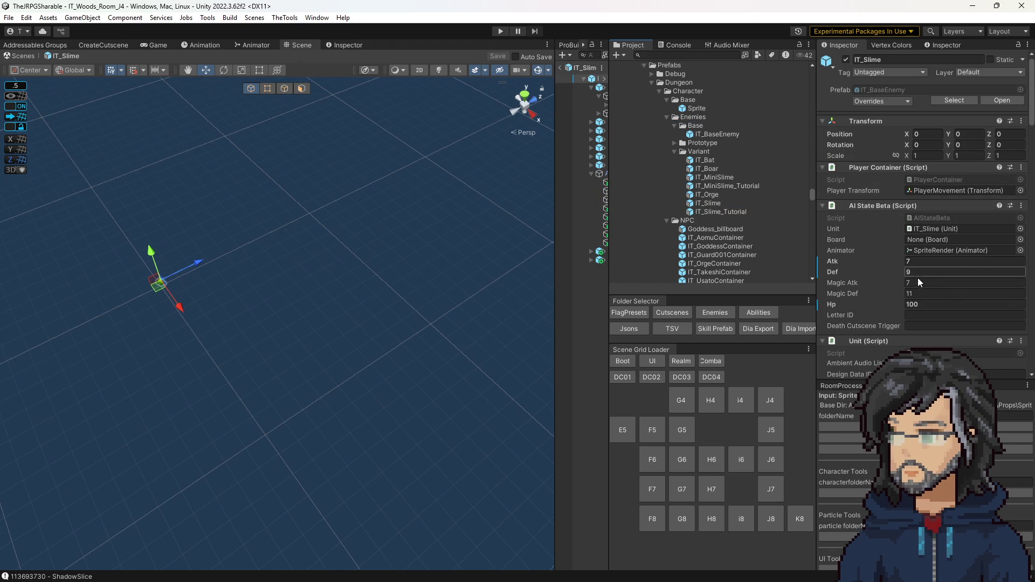
pyautogui.click(920, 296)
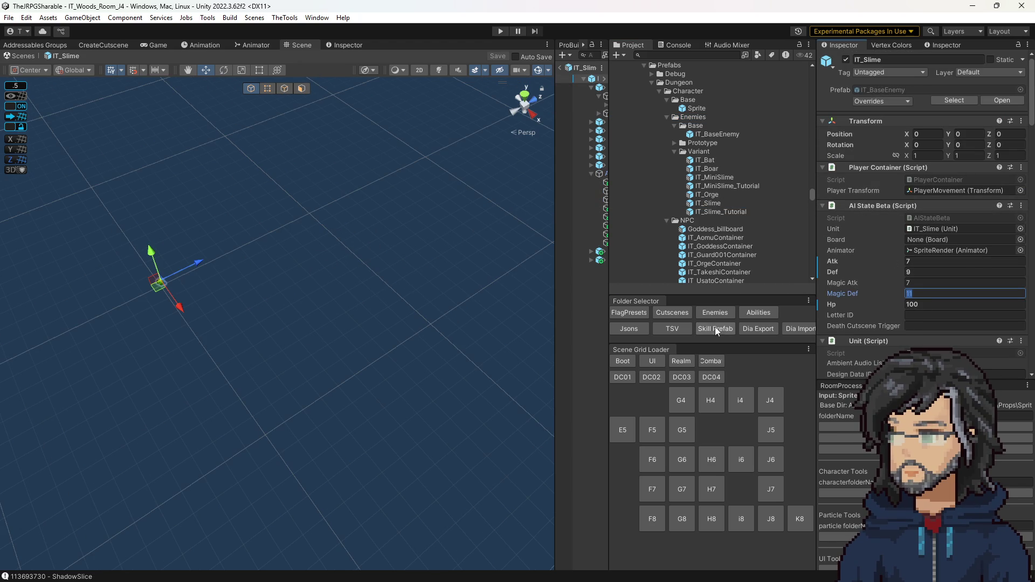
pyautogui.click(758, 316)
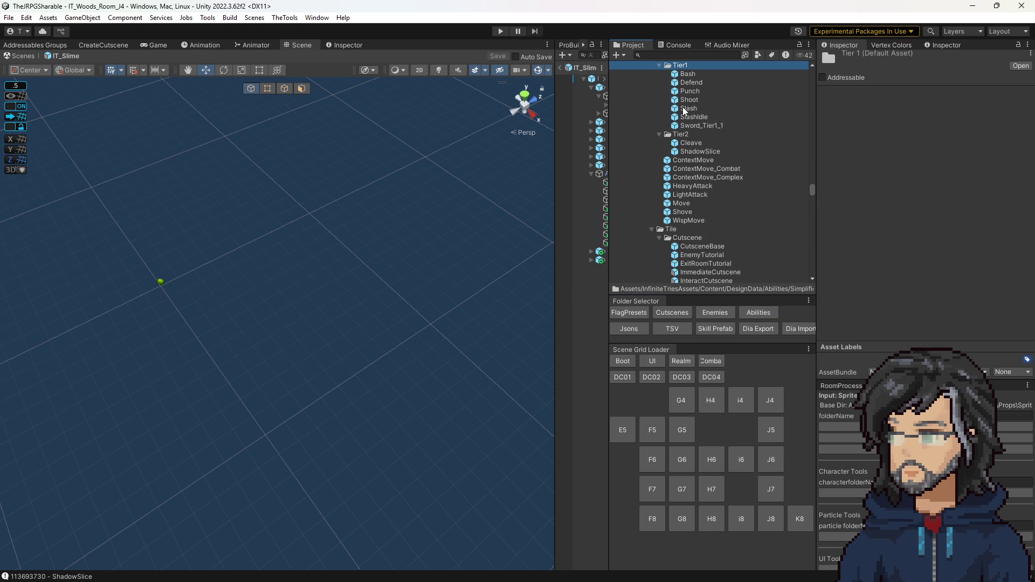
# Add a Magical Ability Power component to the Shoot ability prefab.
pyautogui.click(687, 100)
pyautogui.scroll(-3, 950, 253)
pyautogui.scroll(1, 899, 241)
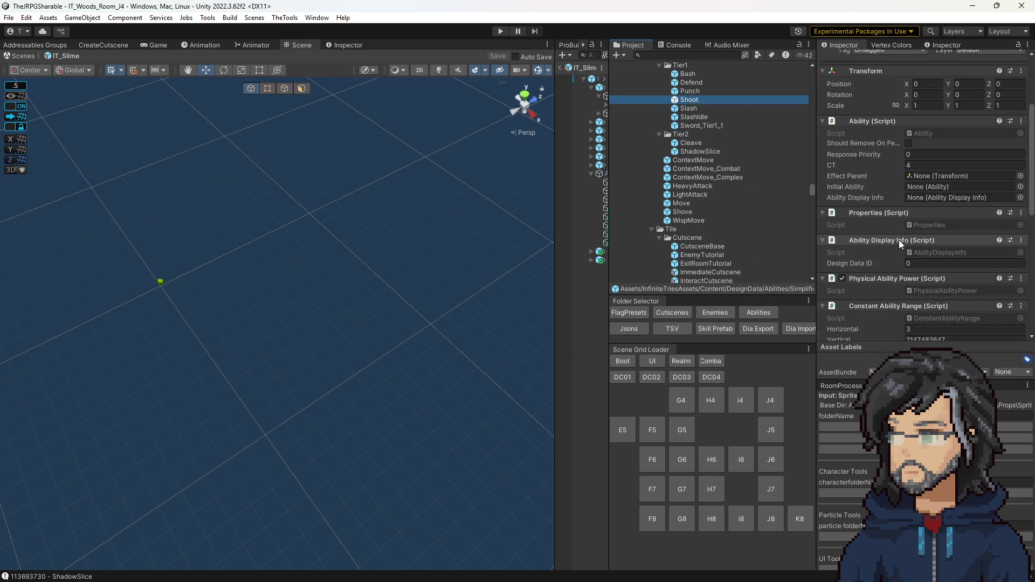
pyautogui.scroll(-3, 898, 240)
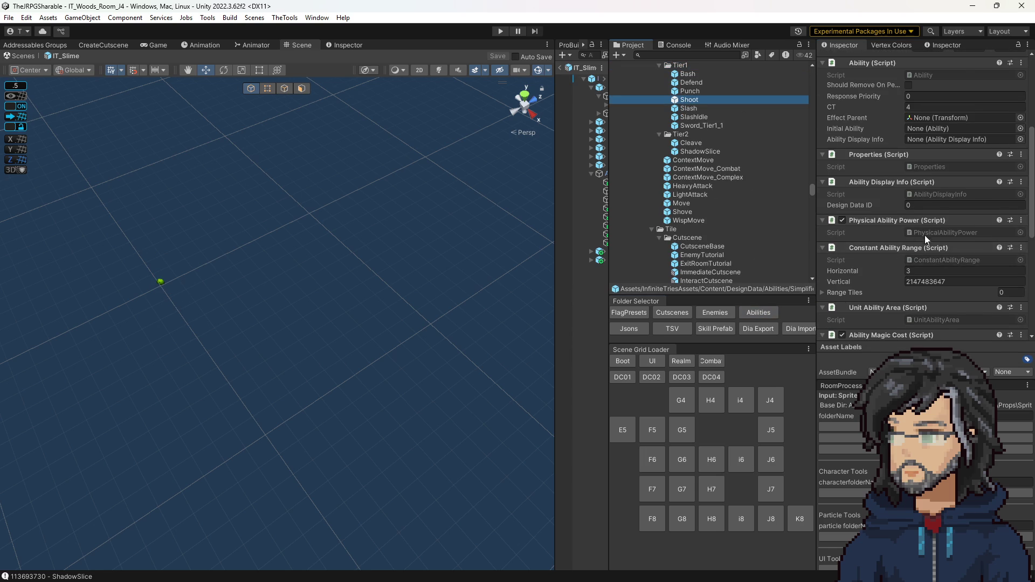
pyautogui.scroll(-8, 919, 248)
pyautogui.click(914, 328)
pyautogui.write('magi')
pyautogui.press('Return')
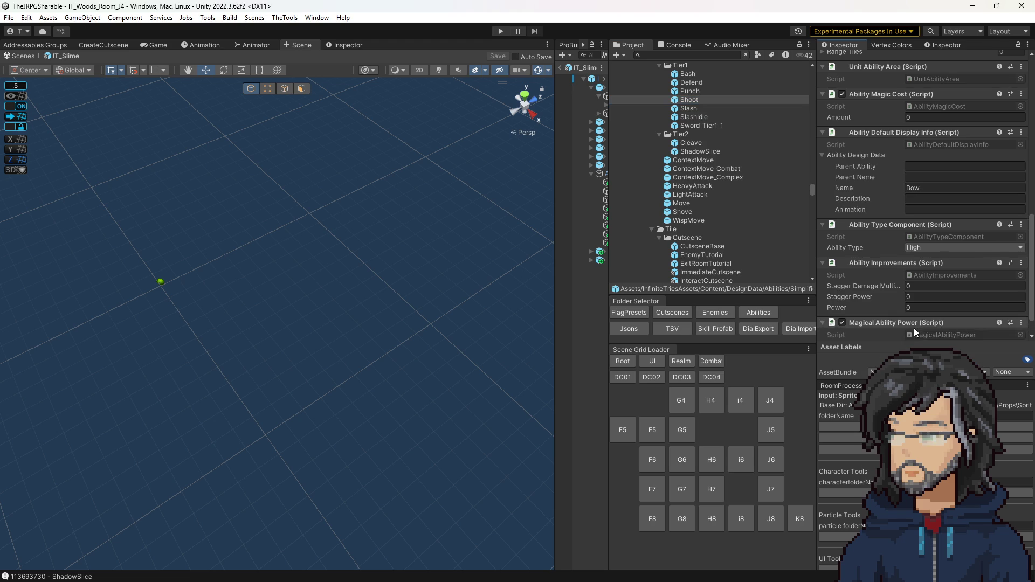
pyautogui.scroll(-1, 895, 294)
# Remove Shoot's Physical Ability Power component and review the remaining components.
pyautogui.moveTo(888, 296)
pyautogui.mouseDown()
pyautogui.moveTo(878, 120)
pyautogui.moveTo(906, 65)
pyautogui.moveTo(877, 94)
pyautogui.moveTo(882, 265)
pyautogui.moveTo(862, 92)
pyautogui.mouseUp()
pyautogui.scroll(2, 911, 176)
pyautogui.rightClick(879, 132)
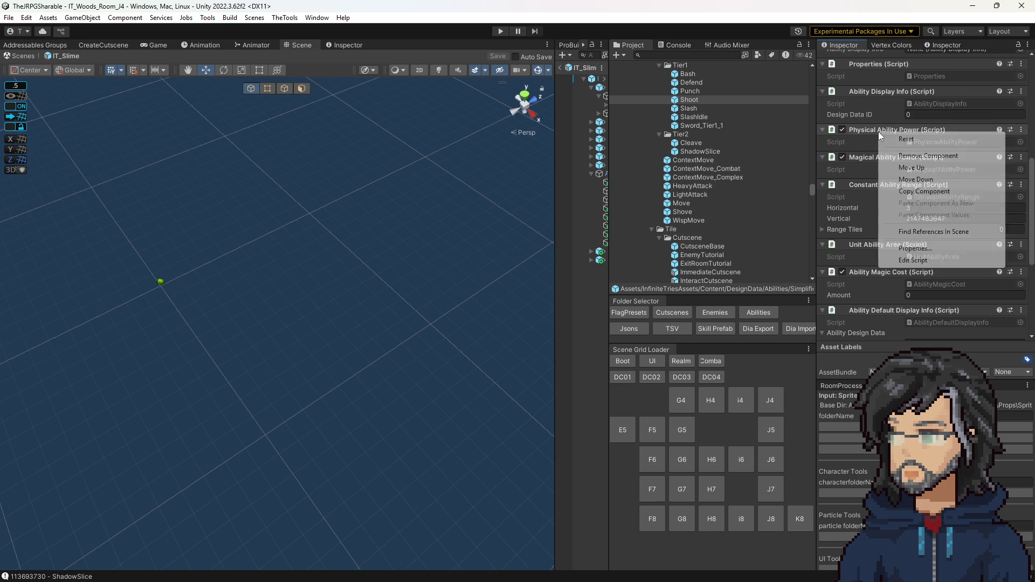
pyautogui.click(883, 192)
pyautogui.scroll(-4, 883, 192)
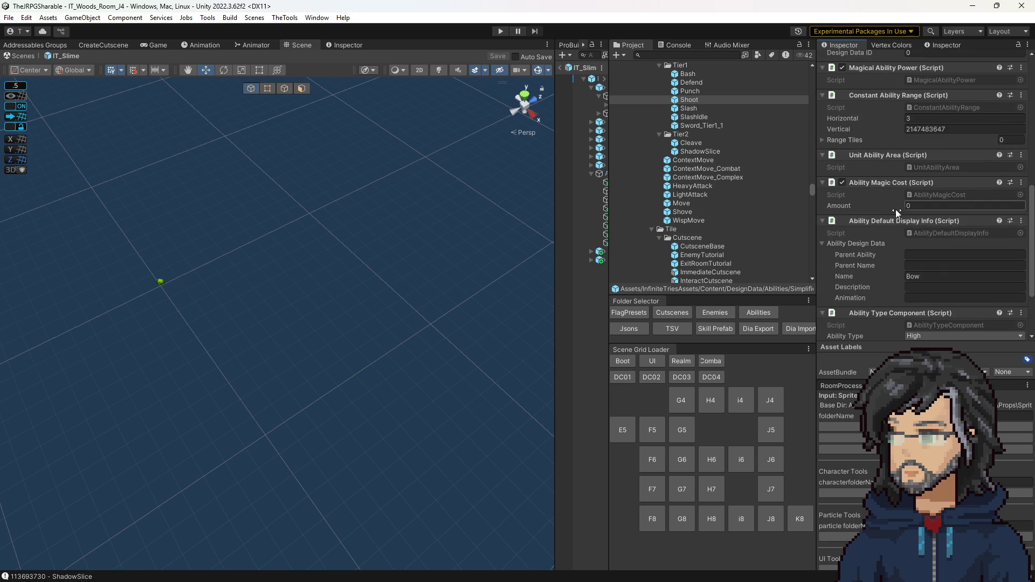
pyautogui.scroll(6, 912, 219)
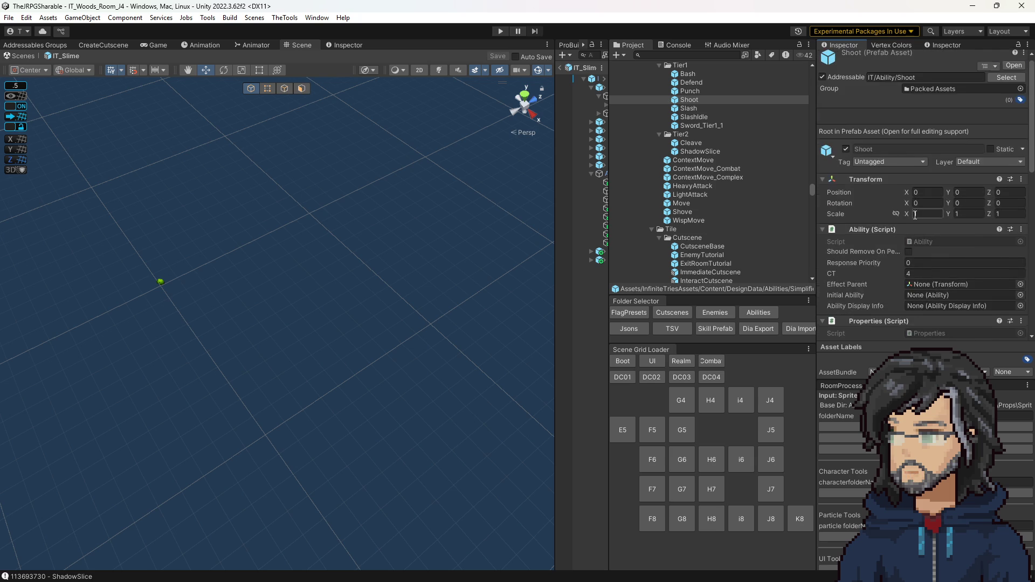
# Read MagicalAbilityPower's MAT-versus-MDF logic in Visual Studio, save, and return to Unity.
pyautogui.doubleClick(940, 312)
pyautogui.scroll(-3, 431, 151)
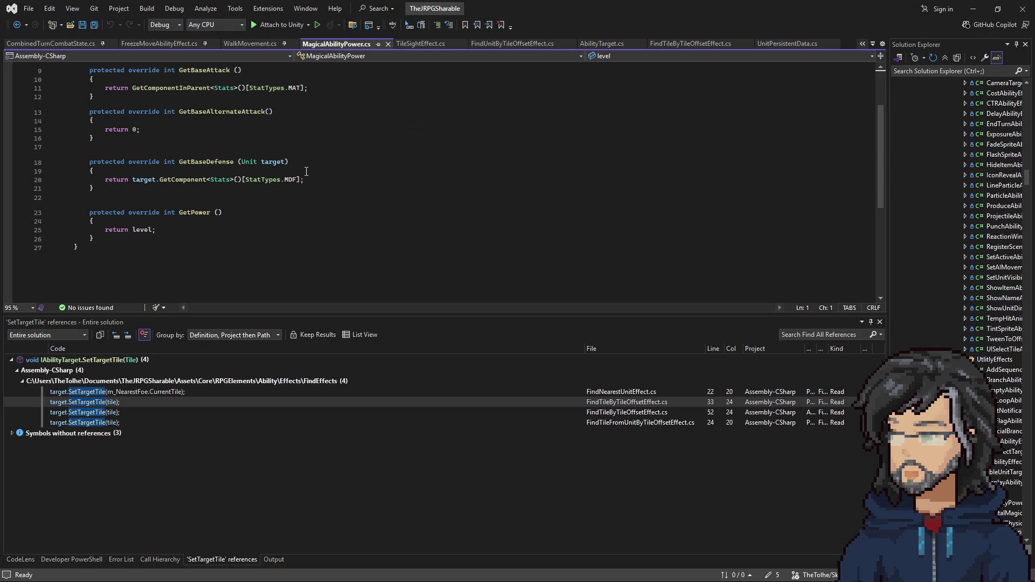
pyautogui.moveTo(288, 88); pyautogui.dragTo(309, 88)
pyautogui.click(345, 180)
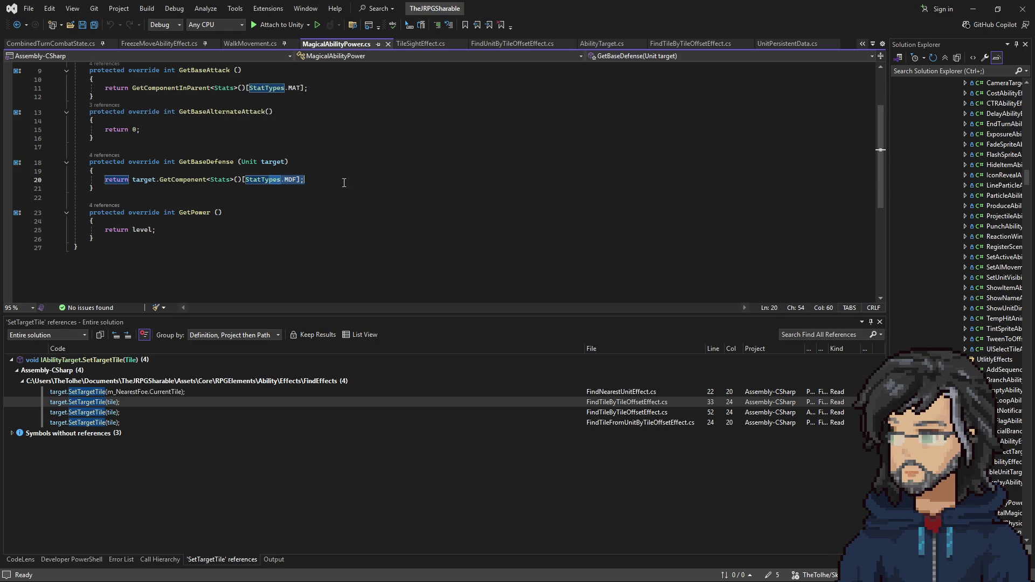
pyautogui.hotkey('ctrl', 's')
pyautogui.click(973, 8)
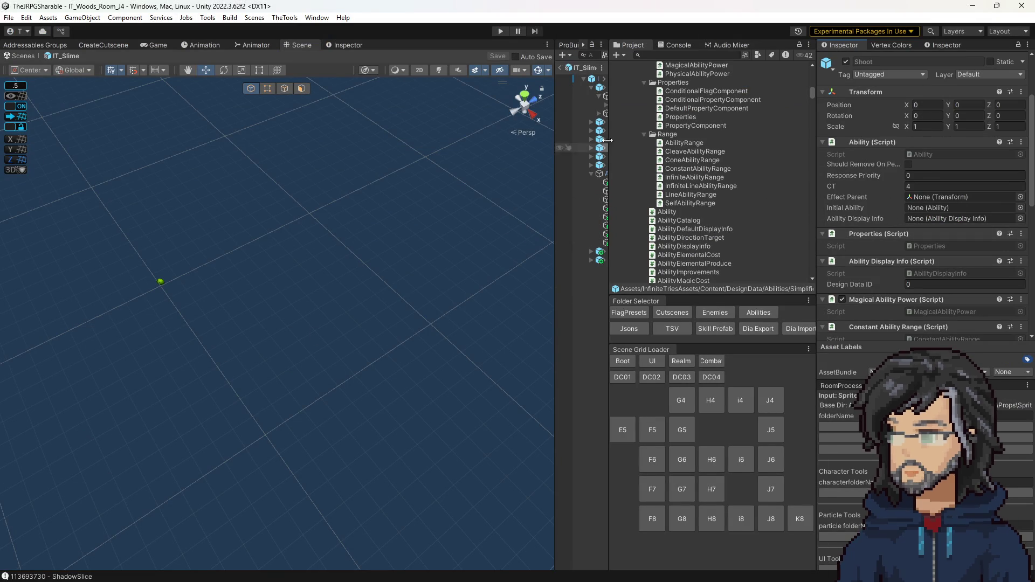
# Select the IT_Slime prefab and check its Magic Def value.
pyautogui.click(591, 71)
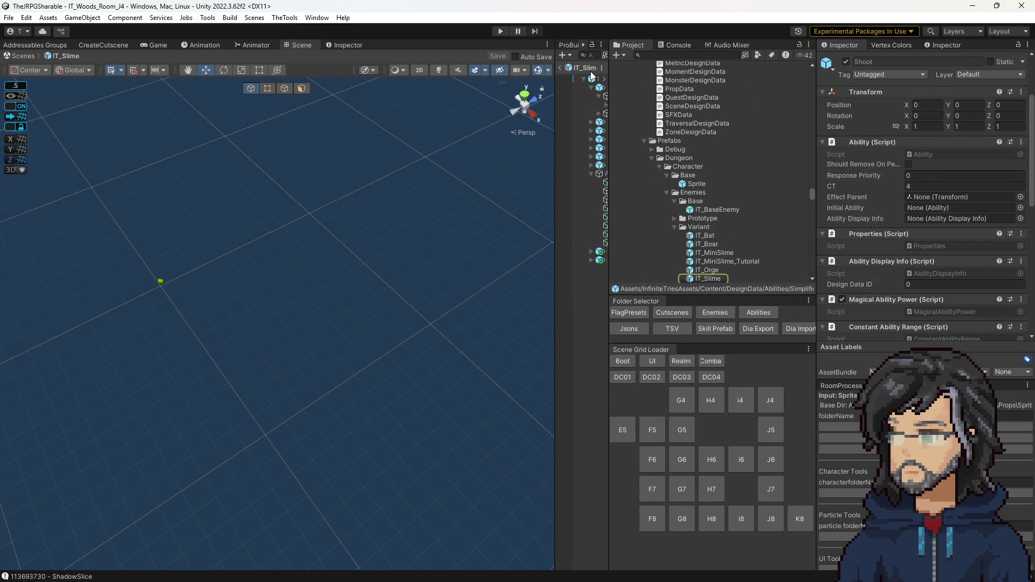
pyautogui.click(698, 279)
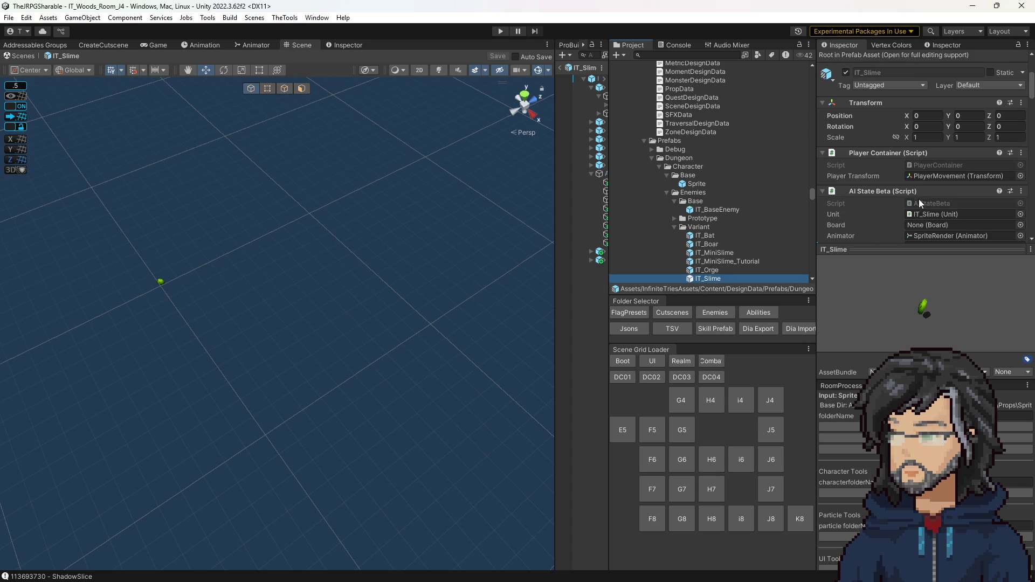
pyautogui.scroll(-5, 896, 173)
pyautogui.click(917, 133)
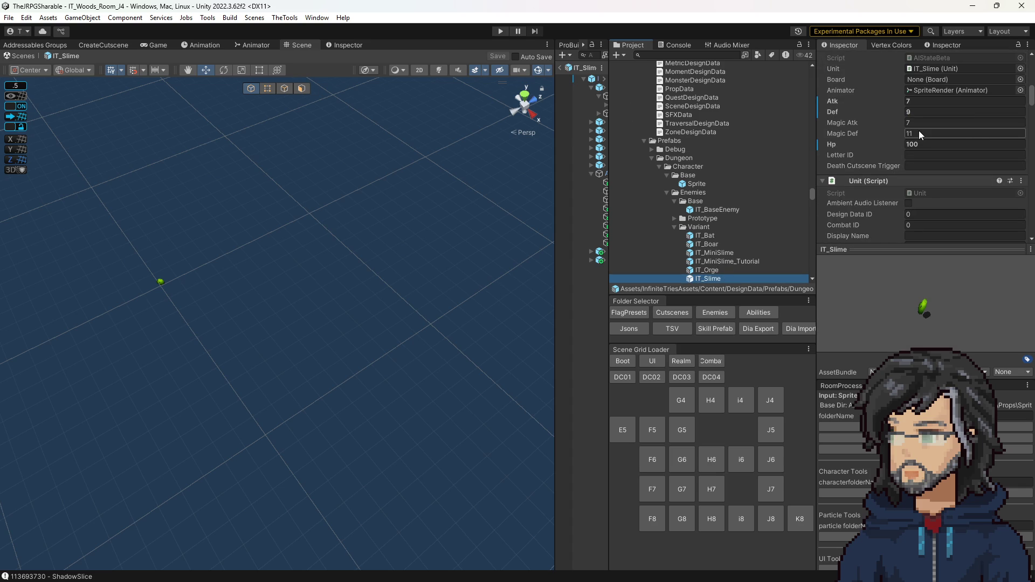
pyautogui.scroll(-3, 697, 215)
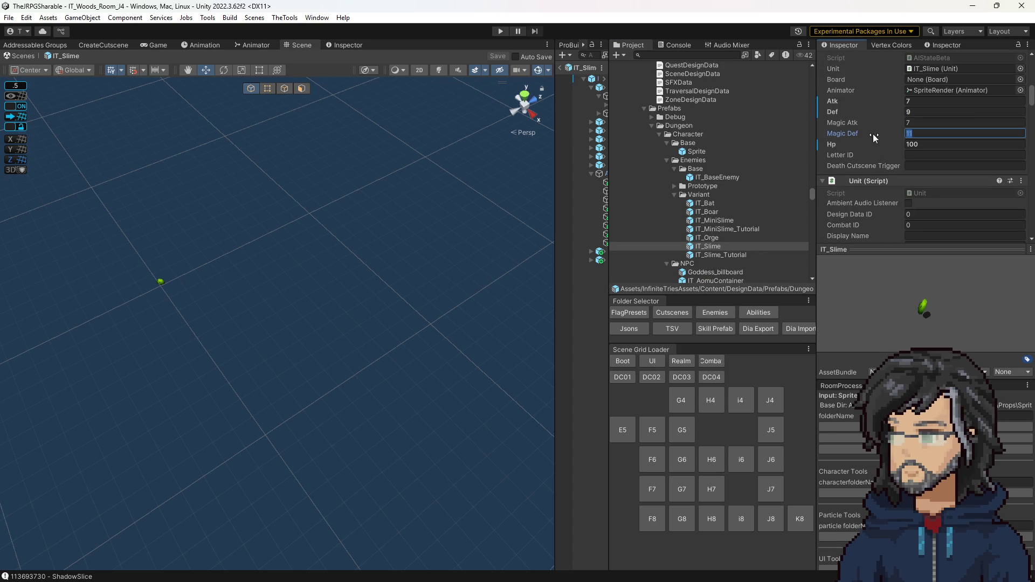
# Set IT_Bat's Atk to 7 and Def to 11, saving the prefab when switching to IT_Slime.
pyautogui.doubleClick(711, 203)
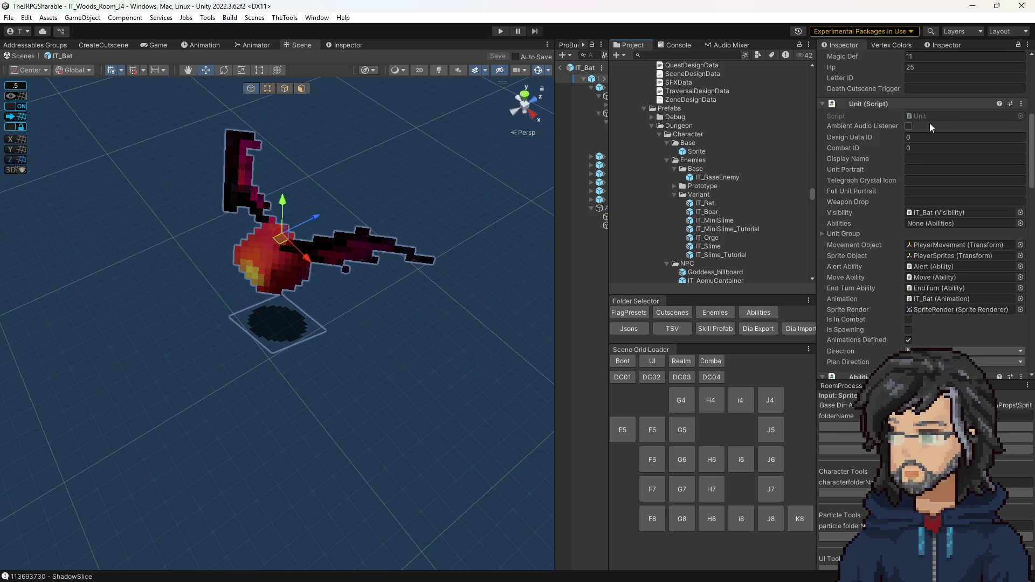
pyautogui.scroll(3, 915, 192)
pyautogui.click(915, 141)
pyautogui.write('7')
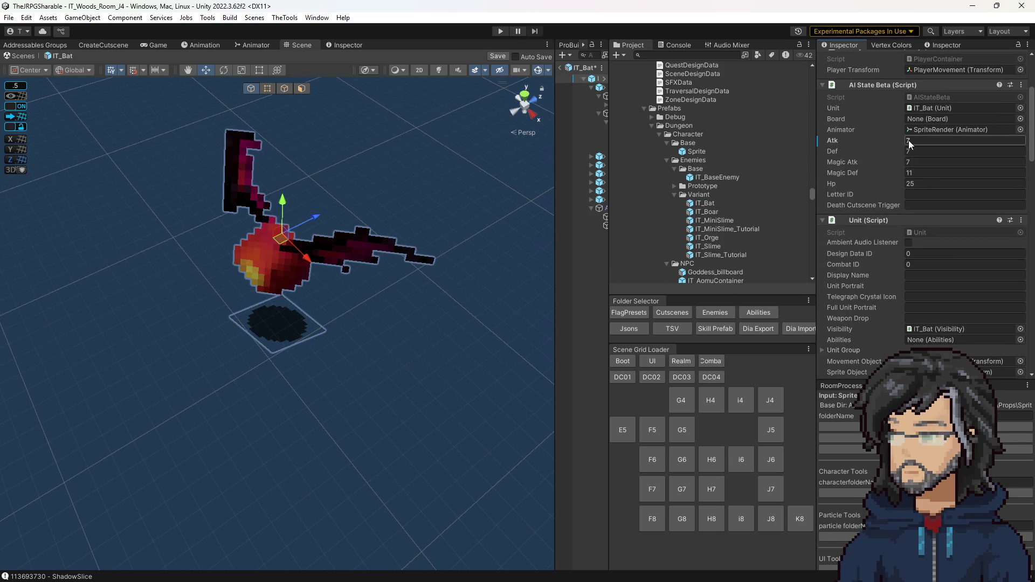
pyautogui.click(914, 152)
pyautogui.write('11')
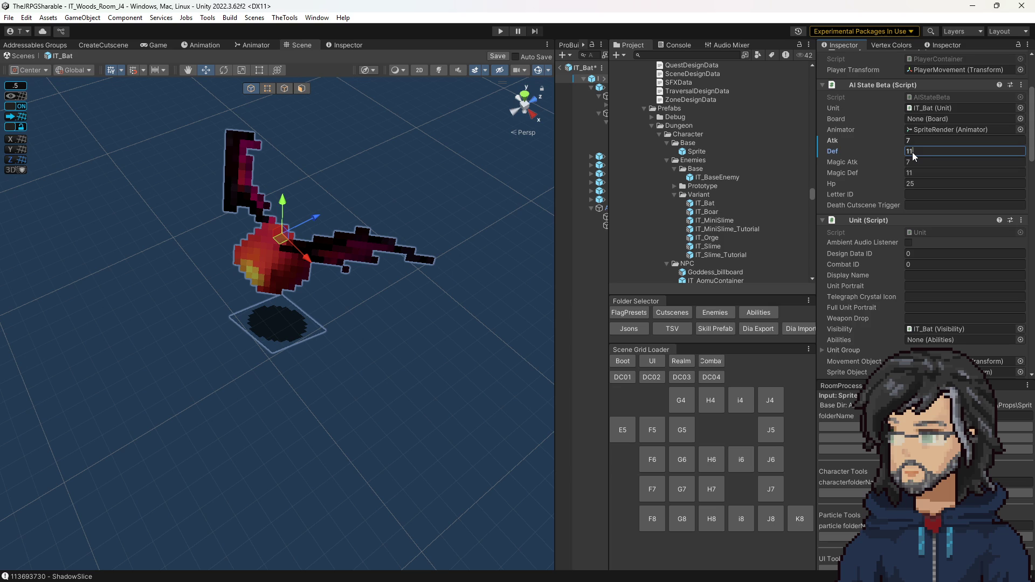
pyautogui.click(917, 171)
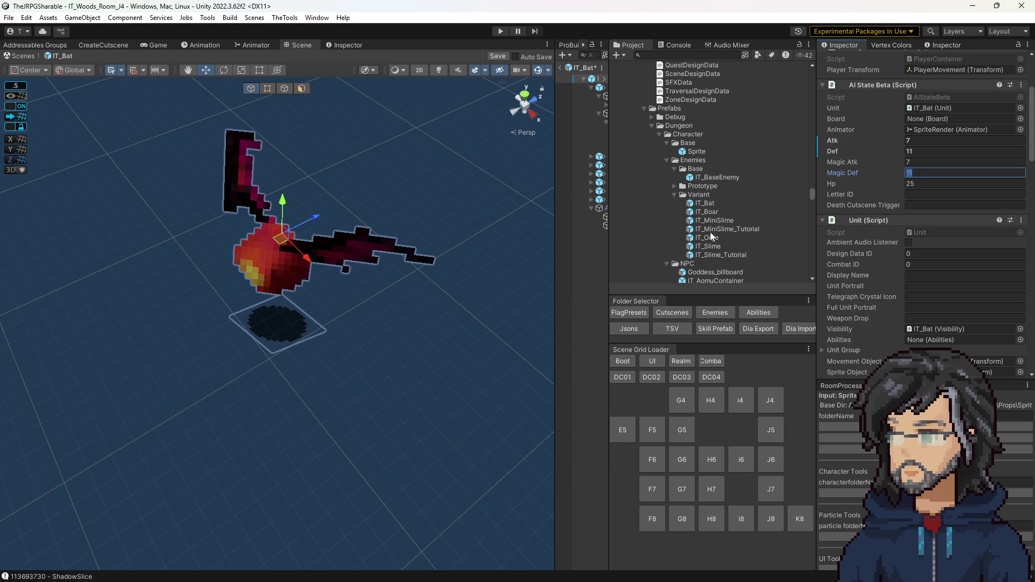
pyautogui.click(708, 246)
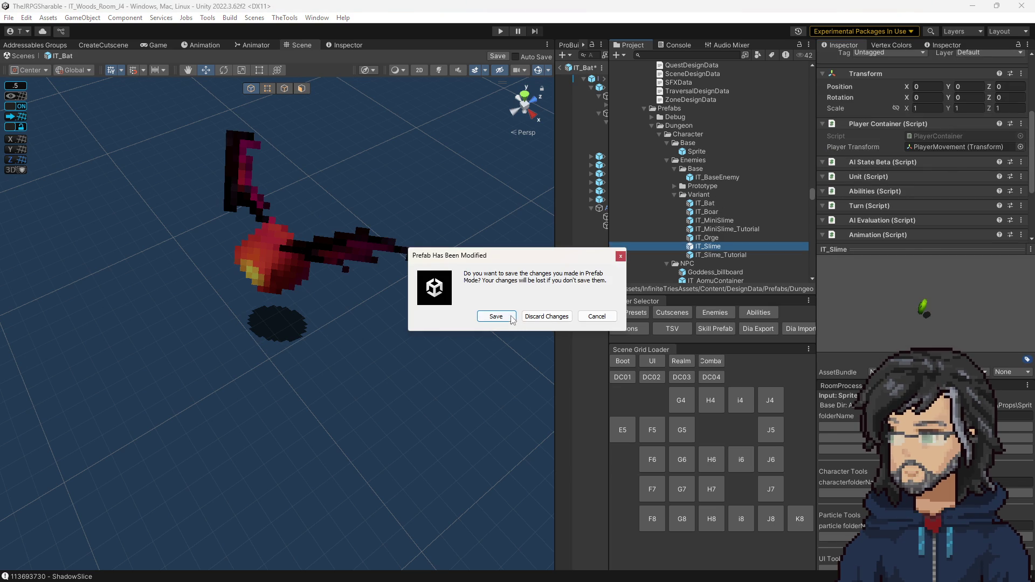
pyautogui.click(507, 317)
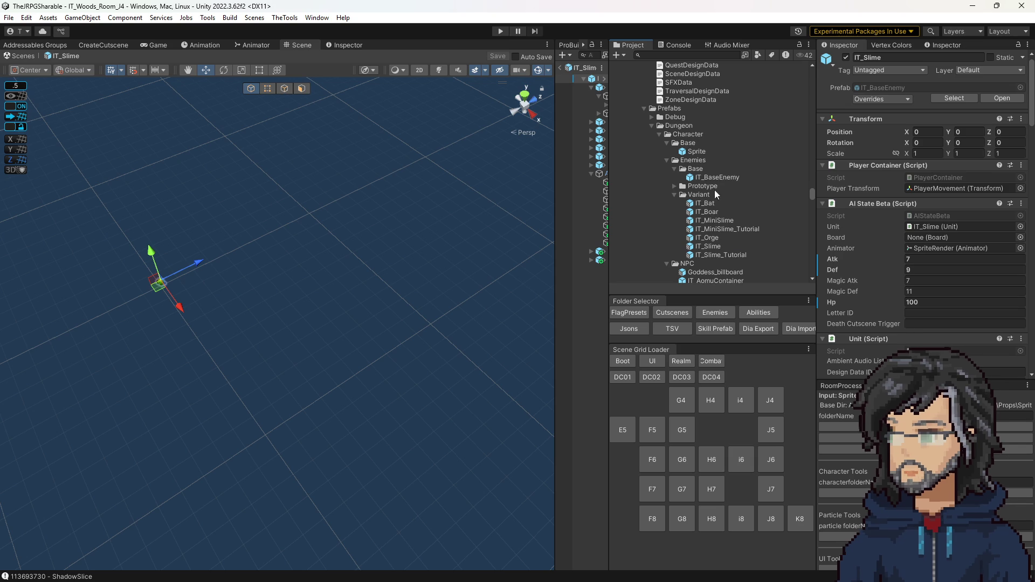
# Set IT_Bat's Magic Def to 9, leaving Magic Atk unchanged.
pyautogui.doubleClick(704, 204)
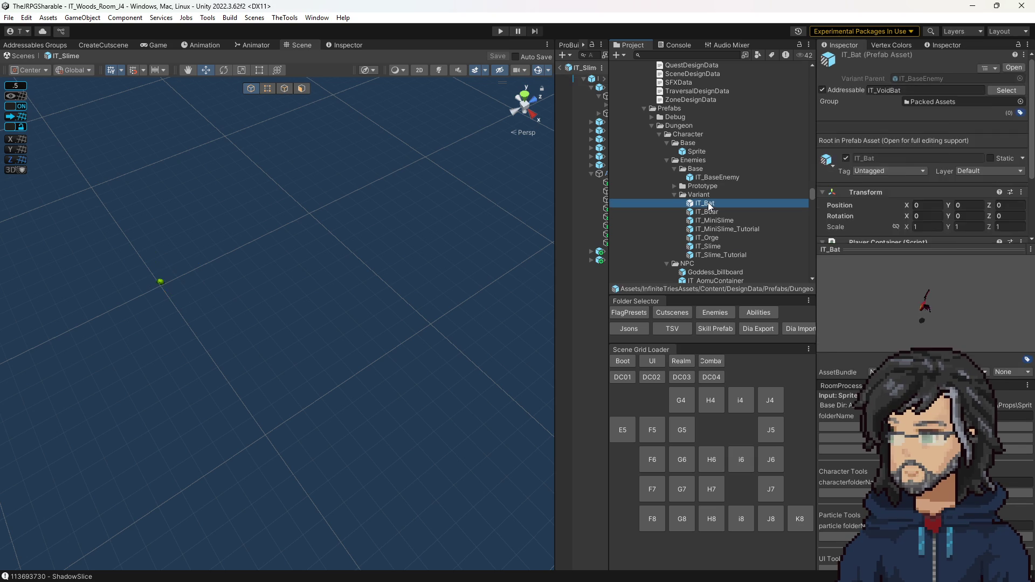
pyautogui.click(915, 281)
pyautogui.write('9')
pyautogui.press('Escape')
pyautogui.click(920, 292)
pyautogui.write('9')
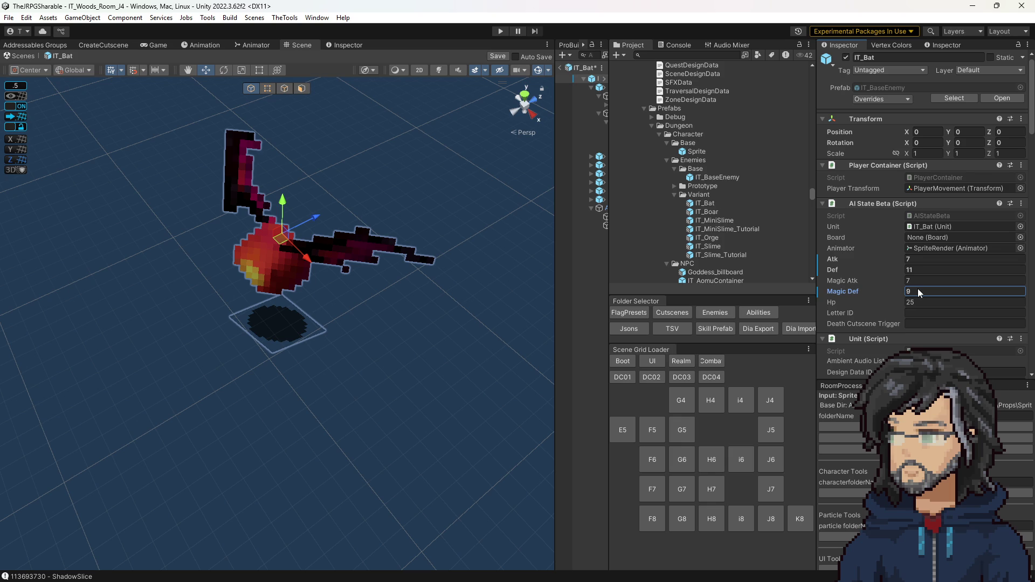
pyautogui.press('Escape')
# Confirm IT_Bat's addressable name is IT_VoidBat, comparing with IT_MiniSlime, then exit to the room.
pyautogui.click(588, 284)
pyautogui.click(586, 80)
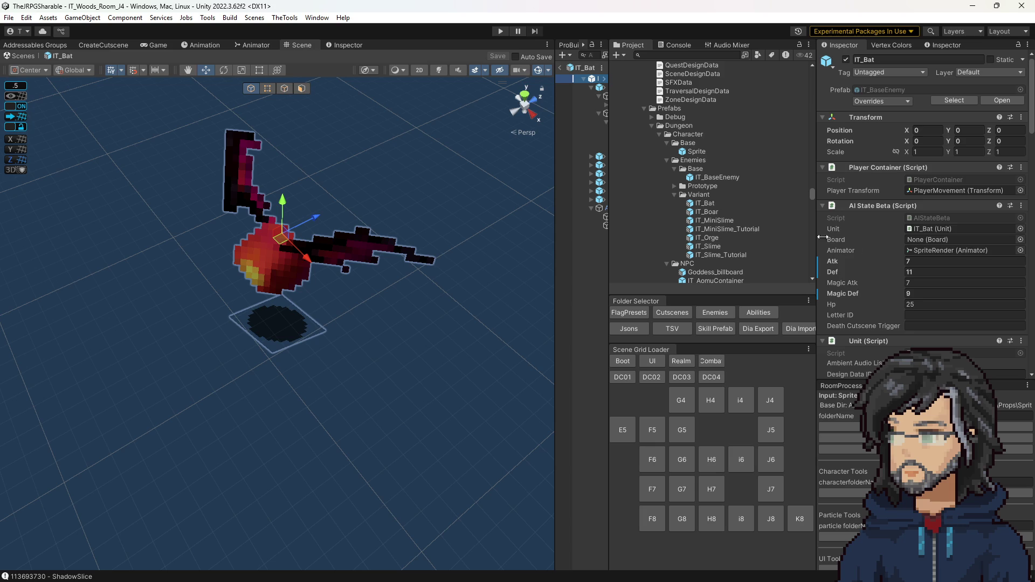
pyautogui.scroll(-5, 895, 264)
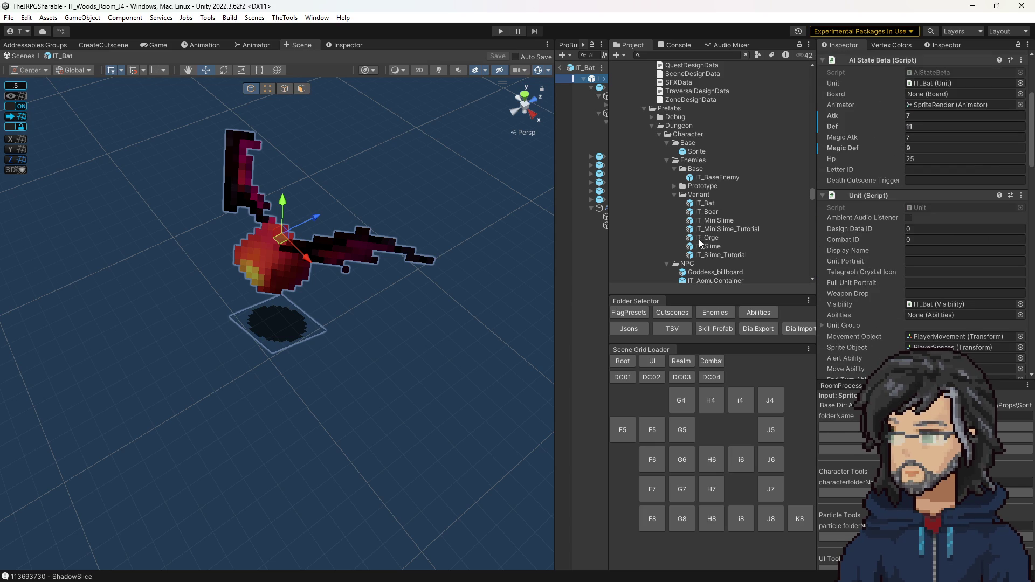
pyautogui.scroll(5, 895, 221)
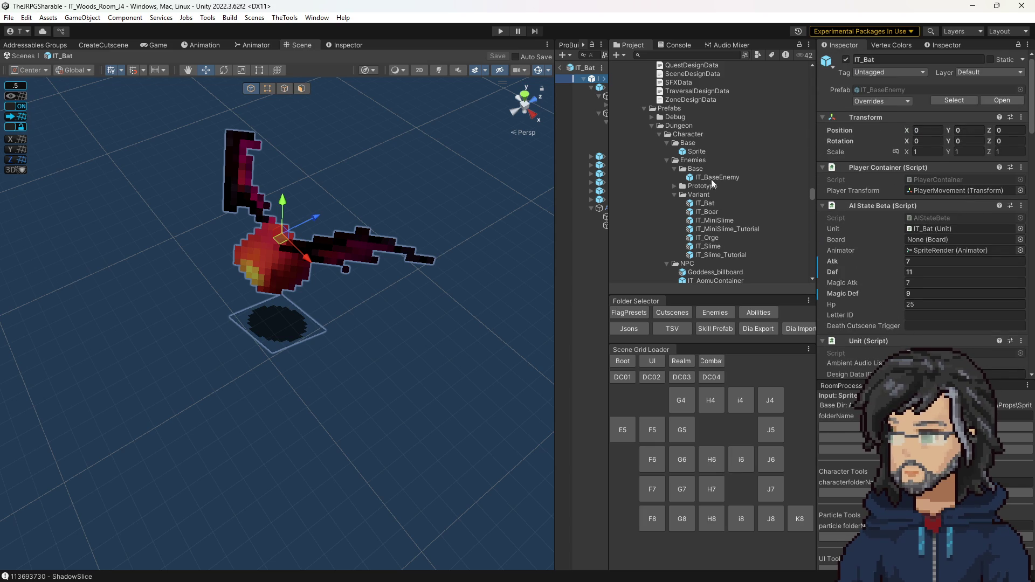
pyautogui.click(705, 203)
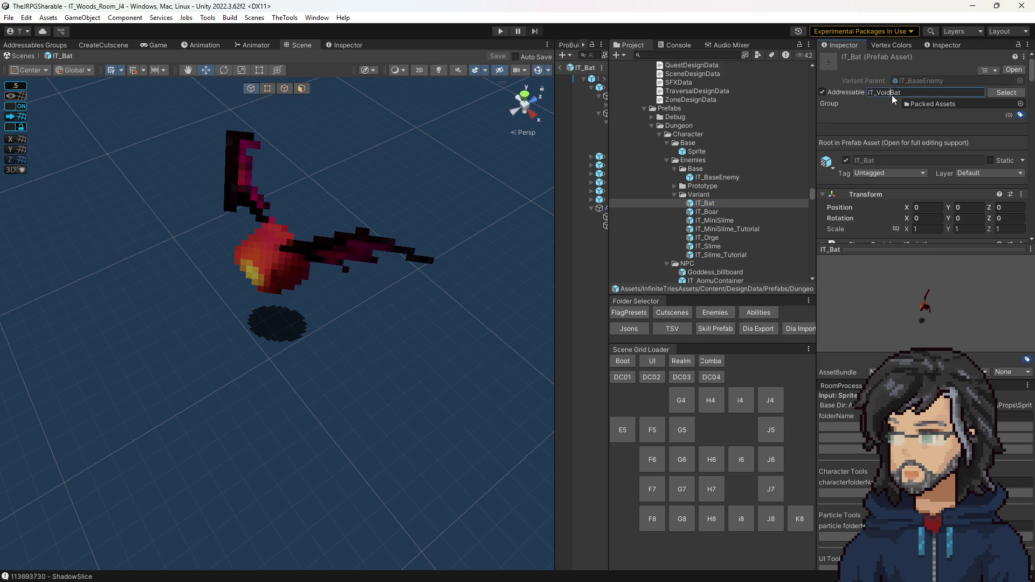
pyautogui.click(707, 238)
pyautogui.click(711, 220)
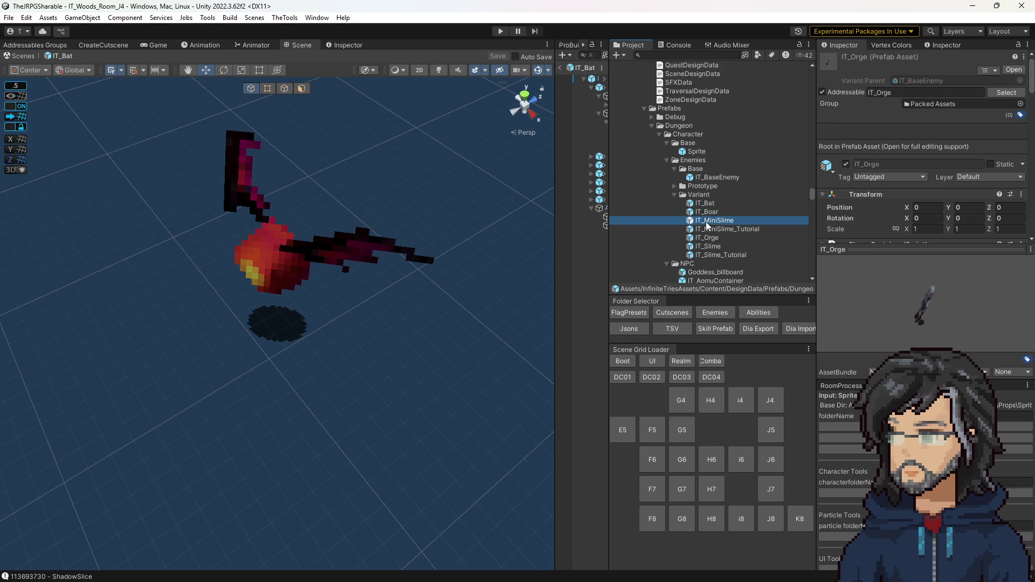
pyautogui.click(705, 204)
pyautogui.click(895, 92)
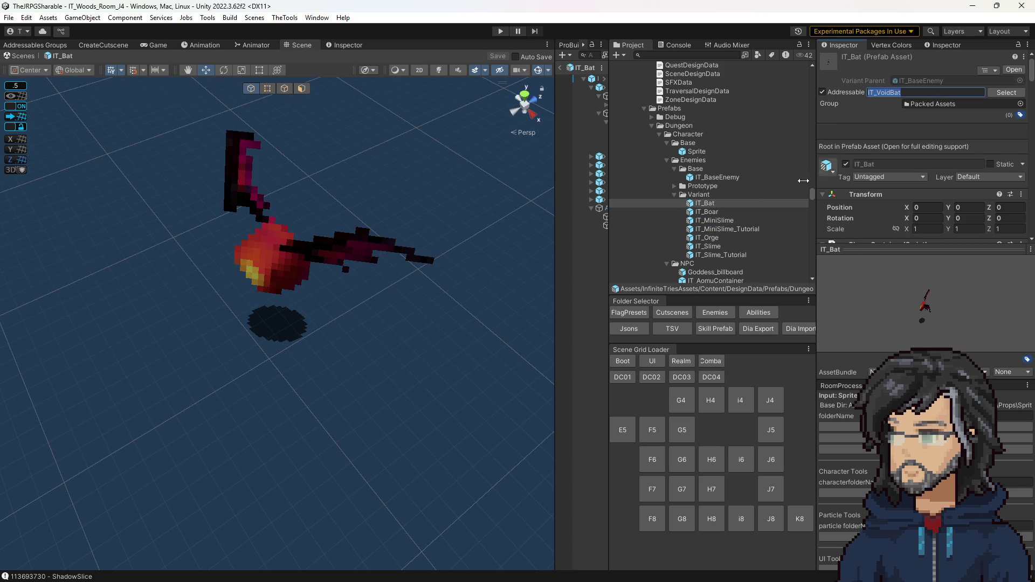
pyautogui.click(770, 400)
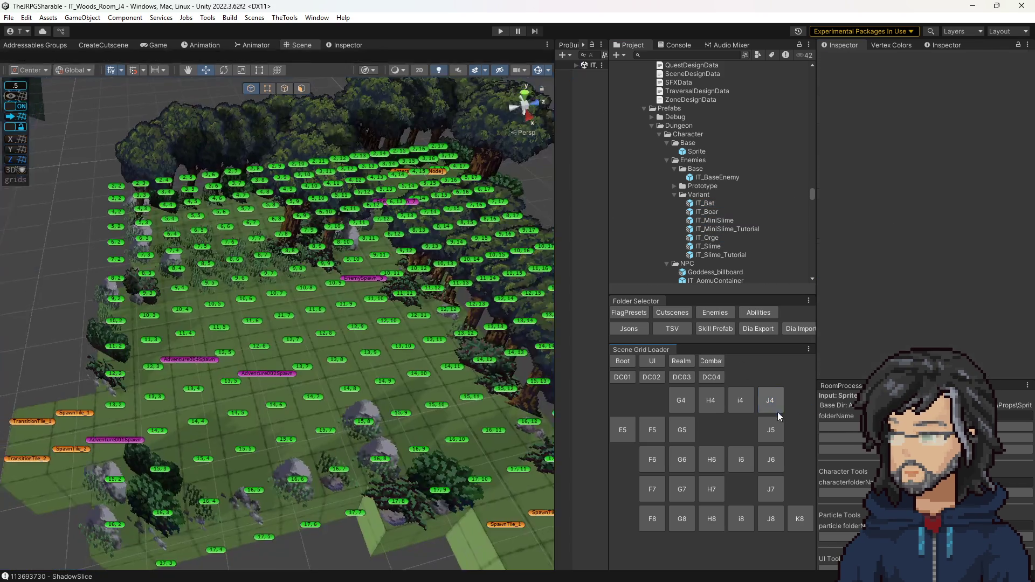
# Change EnemySpawn_5's Prefab Addressable Id from IT_Slime to IT_VoidBat.
pyautogui.click(374, 276)
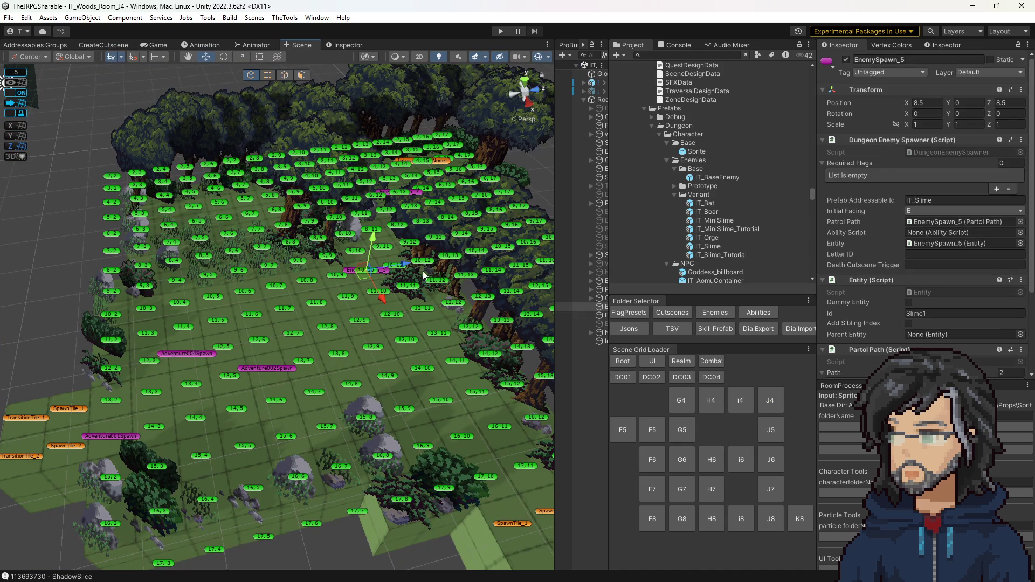
pyautogui.click(932, 201)
pyautogui.write('IT_VoidBat')
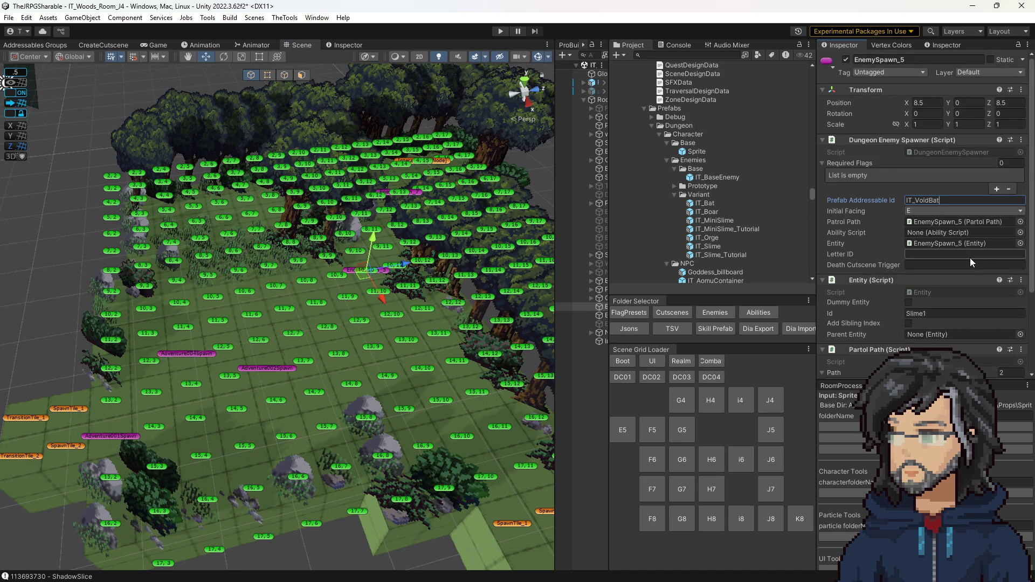
pyautogui.click(422, 194)
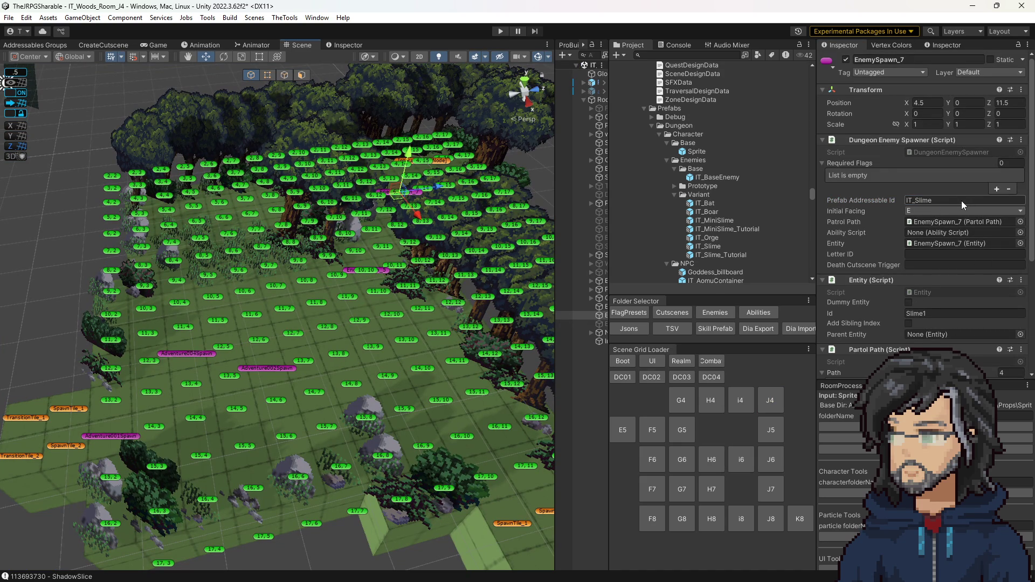
# Save the room, load woods room J5, and select its EnemySpawn_5.
pyautogui.click(771, 430)
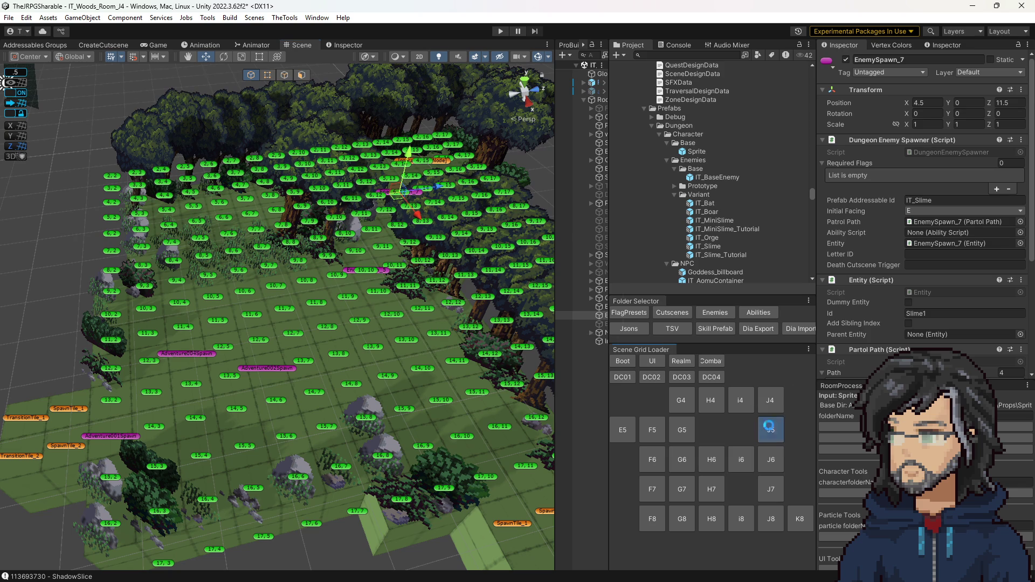
pyautogui.click(500, 320)
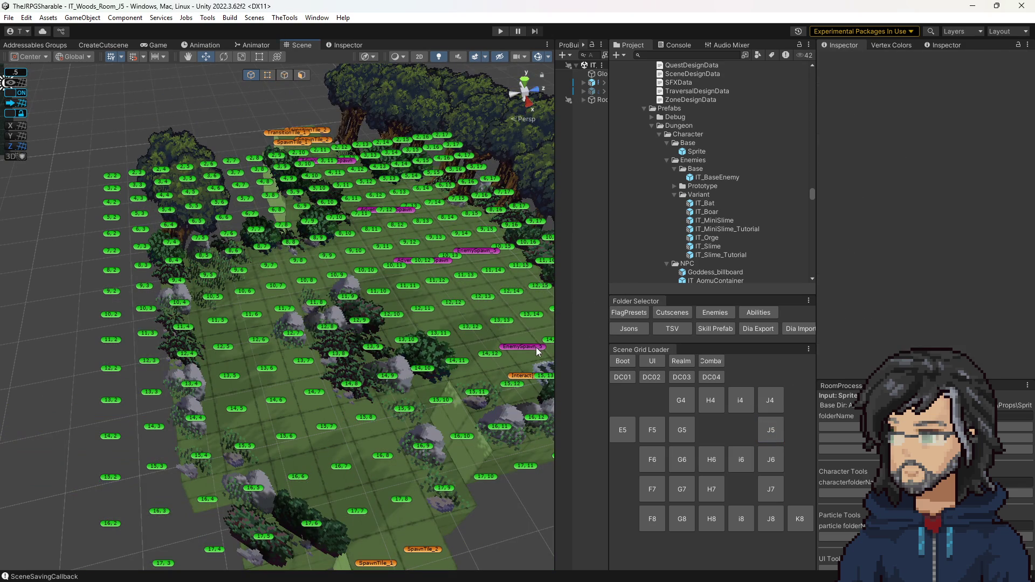
pyautogui.click(537, 345)
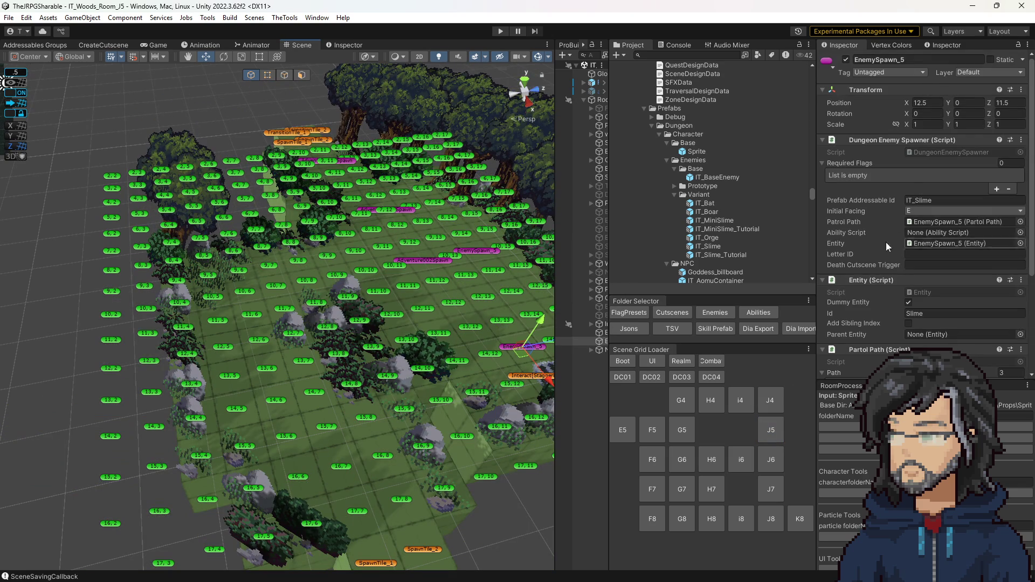
# Set J5's EnemySpawn_5 Prefab Addressable Id to IT_VoidBat and save the scene.
pyautogui.click(922, 200)
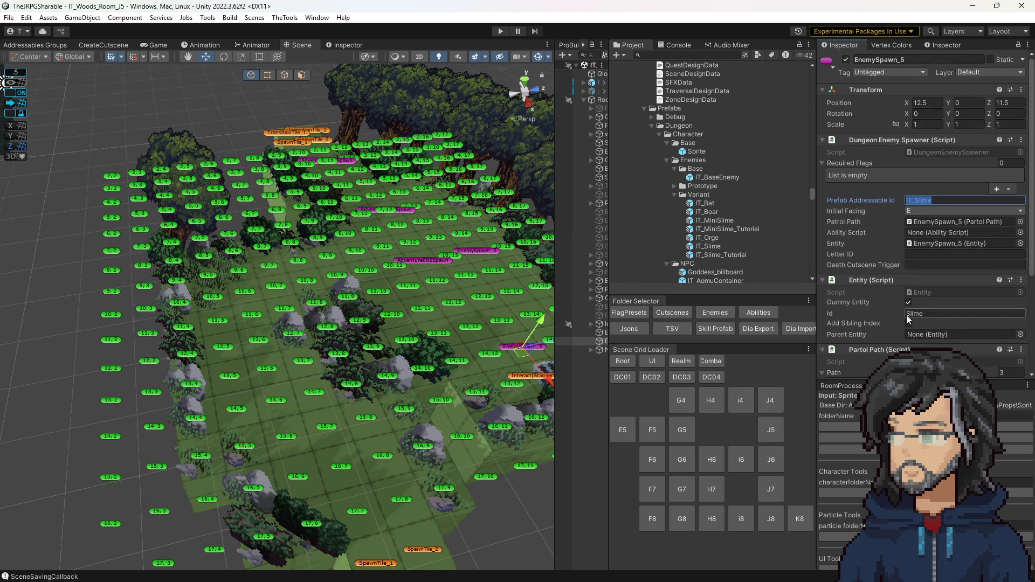
pyautogui.write('IT_VoidBat')
pyautogui.hotkey('ctrl', 's')
# Check the spawner's Slime entity Id, look around the room, then load woods room H4.
pyautogui.click(925, 318)
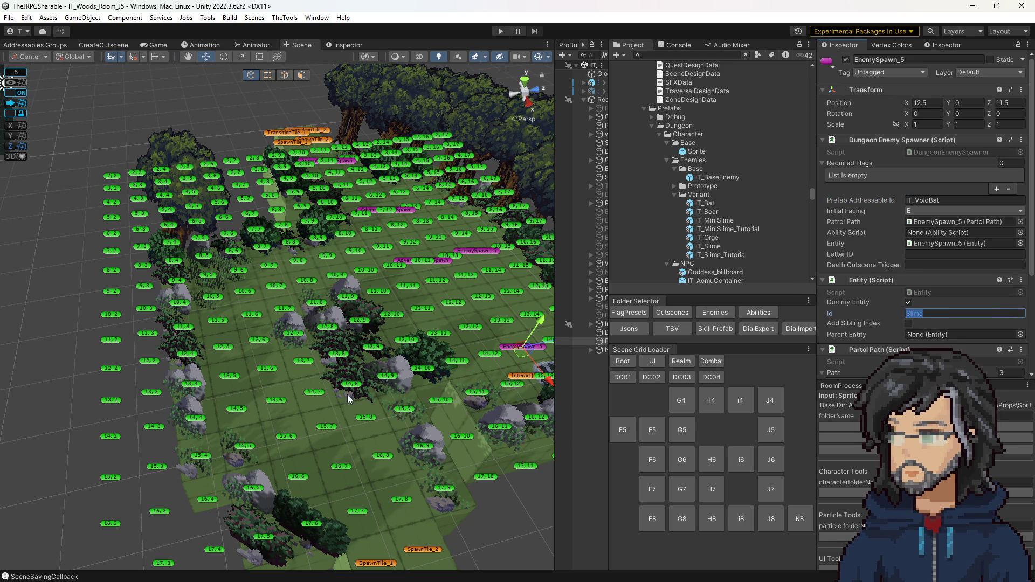
pyautogui.moveTo(516, 365); pyautogui.dragTo(318, 332)
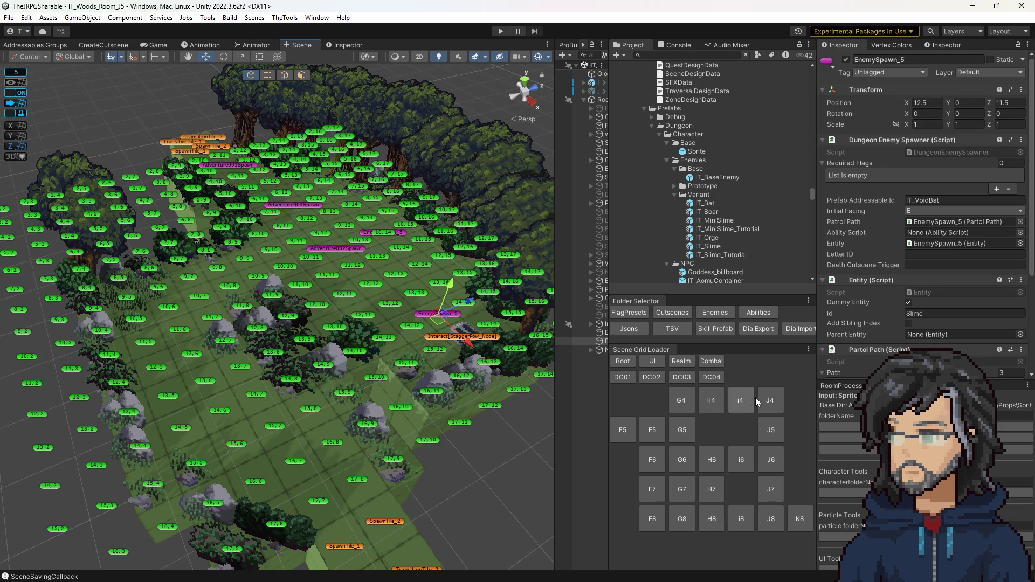
pyautogui.click(710, 400)
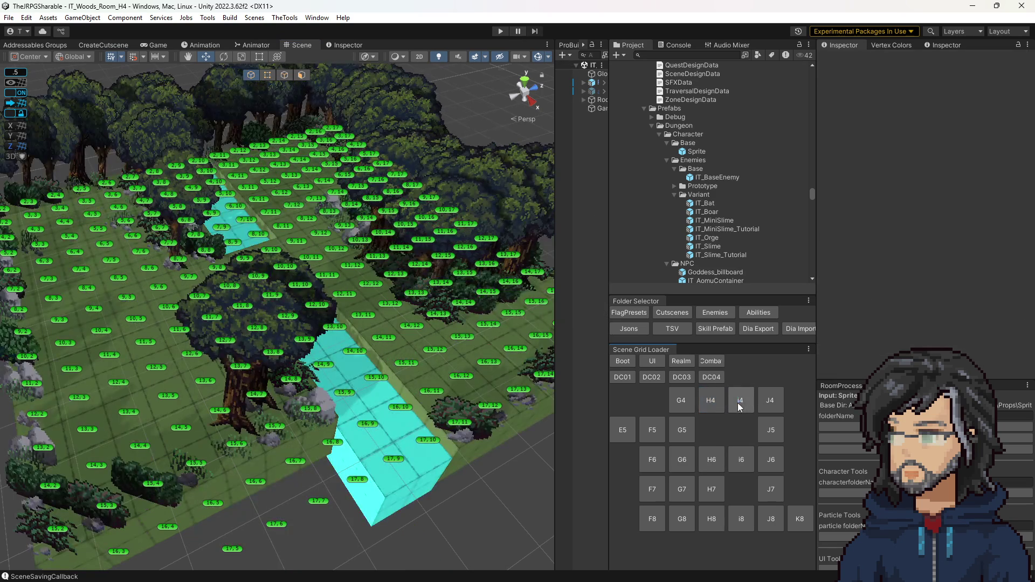
# Load woods rooms i4 and J4, check EnemySpawn_5 (IT_VoidBat) and EnemySpawn_7, then open J6.
pyautogui.click(738, 403)
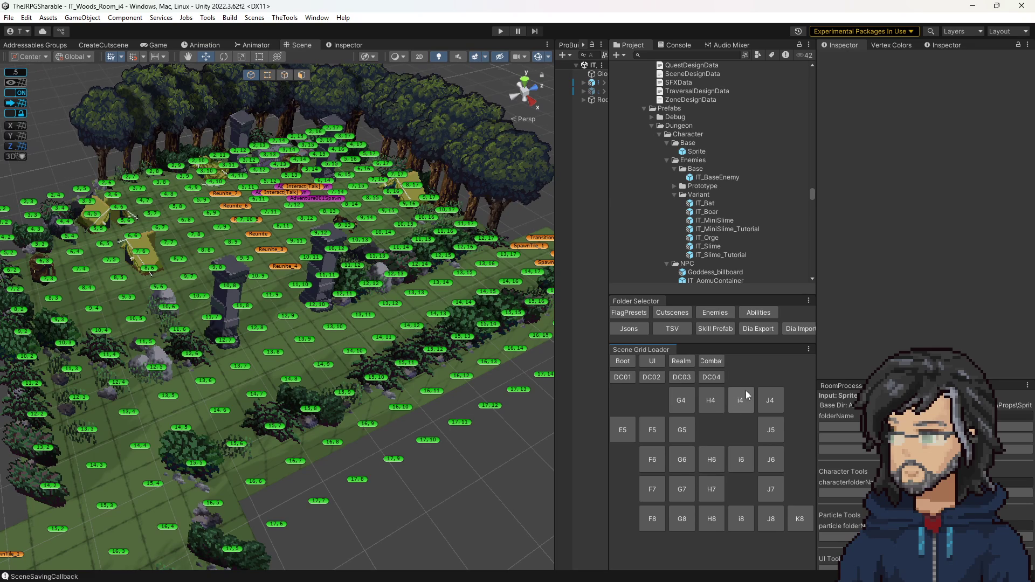
pyautogui.click(770, 400)
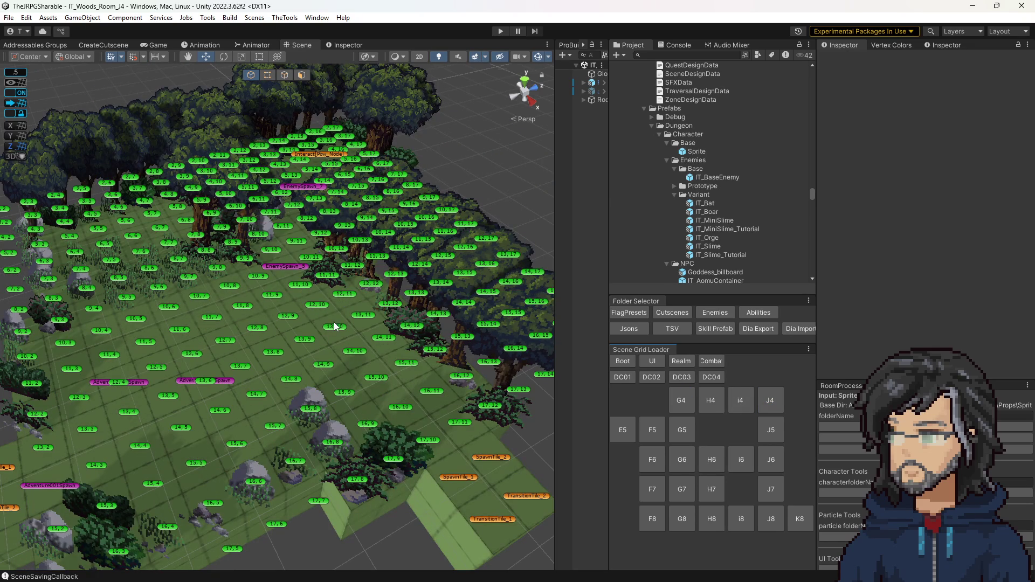
pyautogui.click(286, 265)
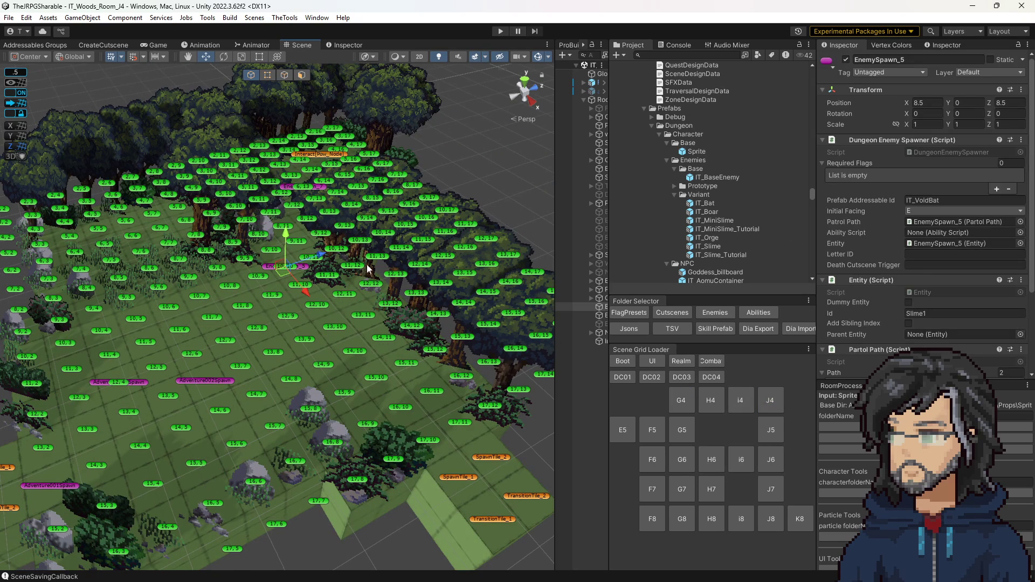
pyautogui.click(321, 186)
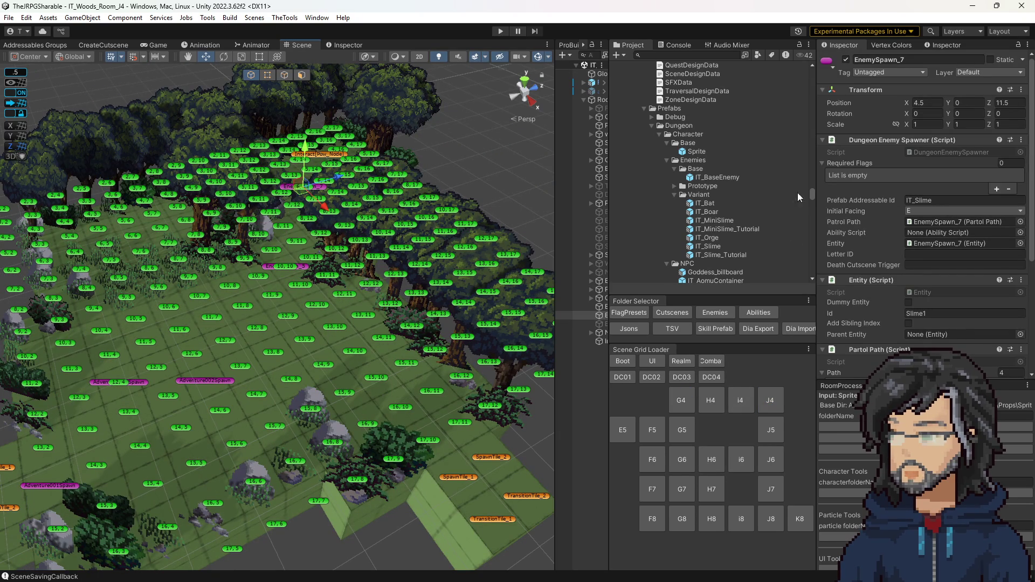
pyautogui.click(771, 459)
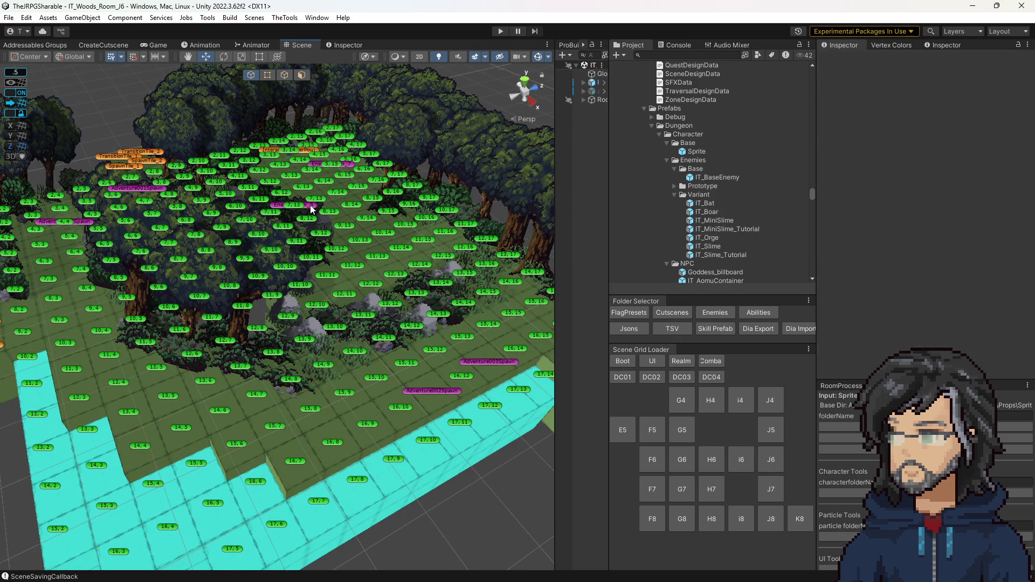
# Set J6's EnemySpawn_7 Prefab Addressable Id to IT_MiniSlime, then load woods rooms J4 and J5.
pyautogui.click(310, 205)
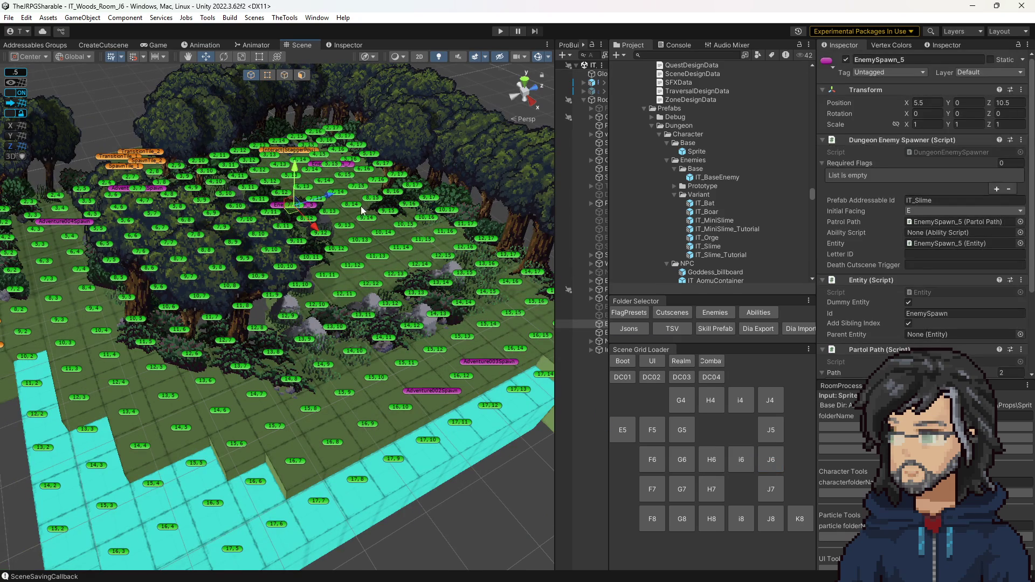
pyautogui.click(348, 166)
pyautogui.click(952, 202)
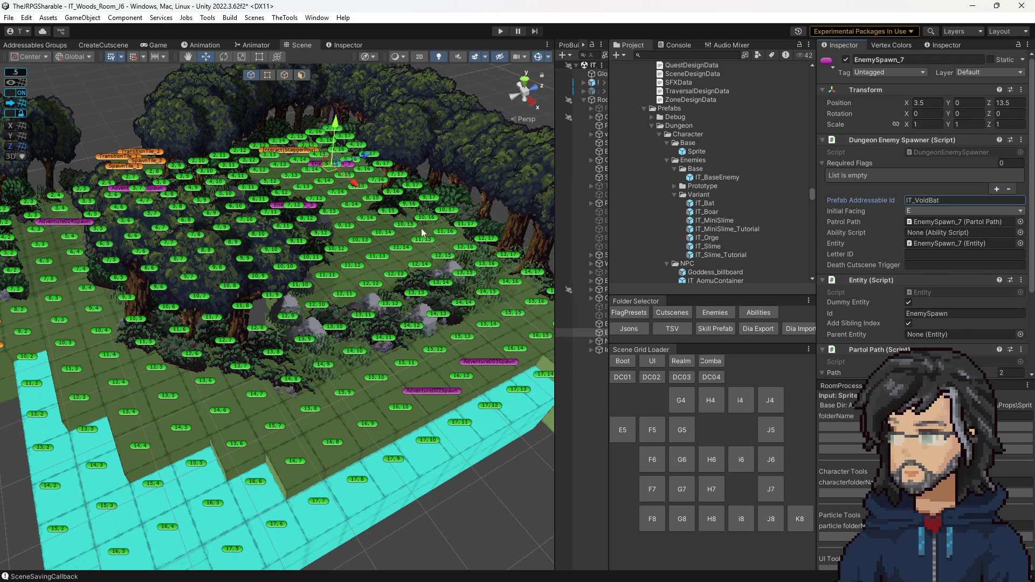
pyautogui.scroll(2, 422, 244)
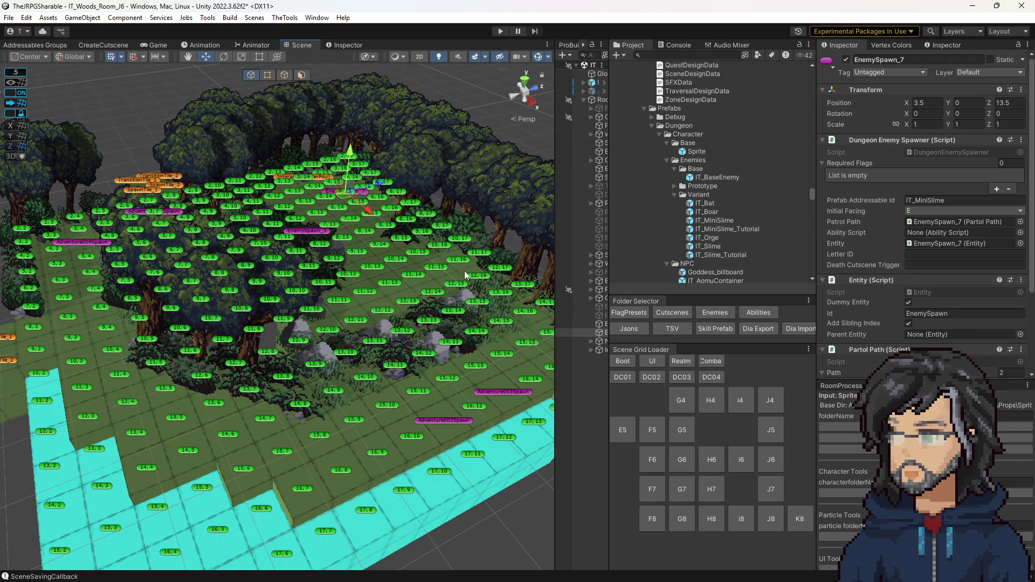
pyautogui.click(776, 405)
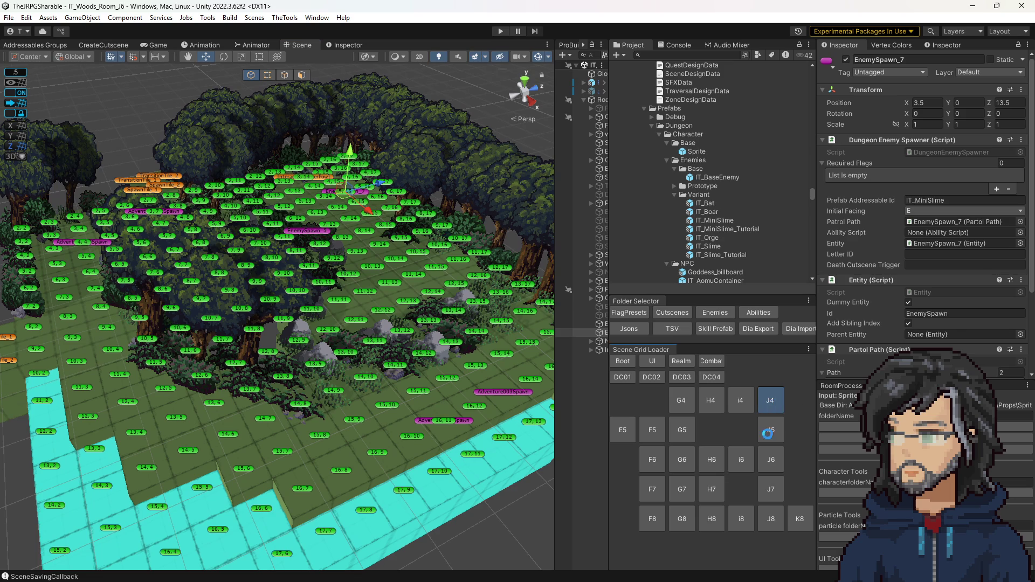
pyautogui.click(770, 434)
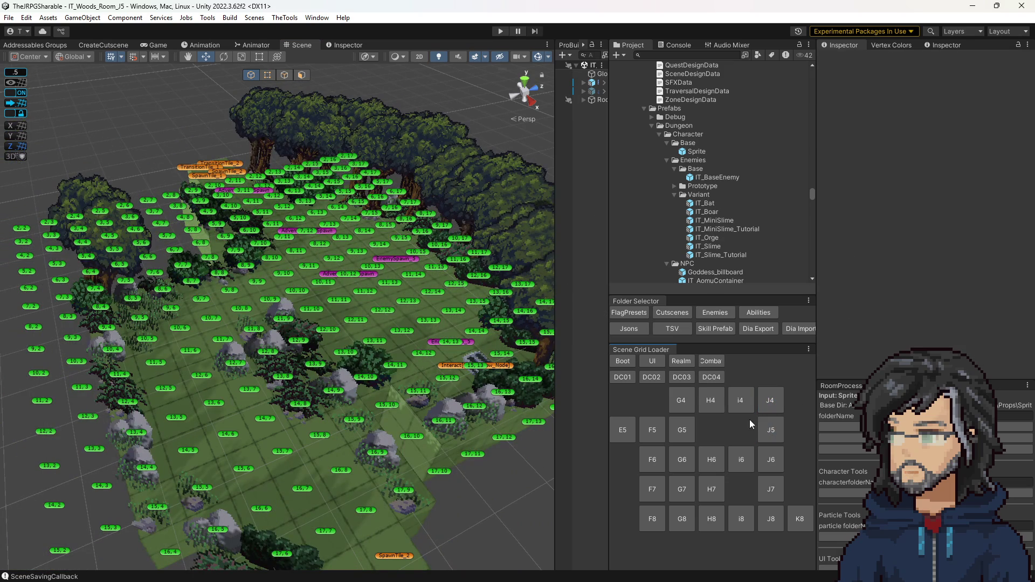
# Load woods room H4 and its neighbour, and select the IT_VoidBat spawner EnemySpawn_5.
pyautogui.click(711, 403)
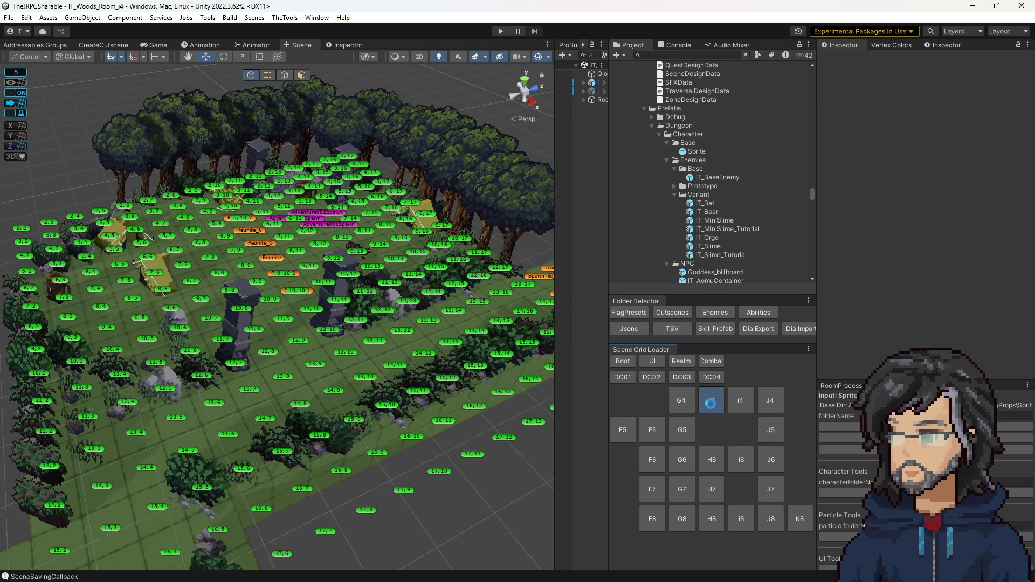
pyautogui.click(765, 413)
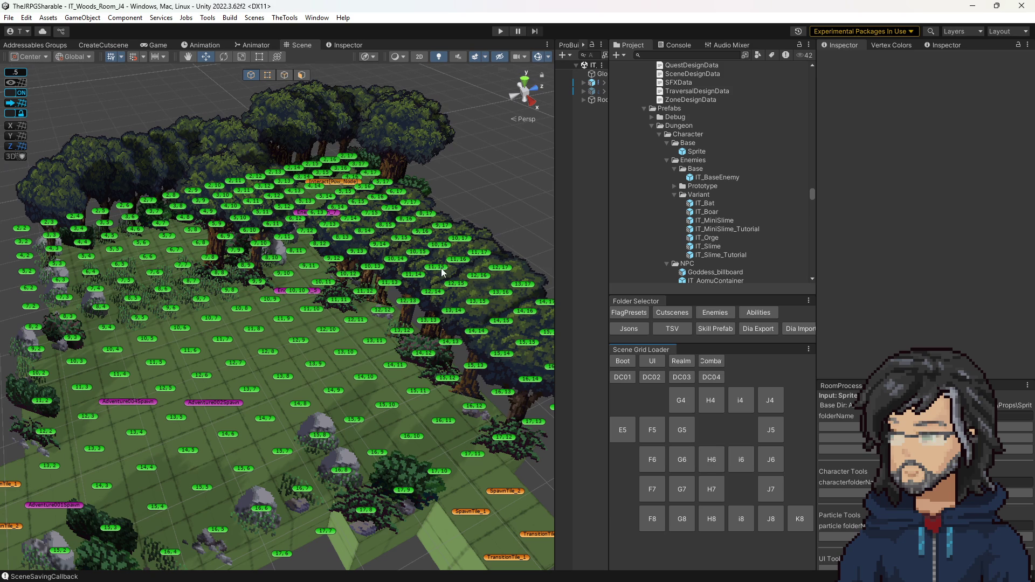
pyautogui.click(332, 213)
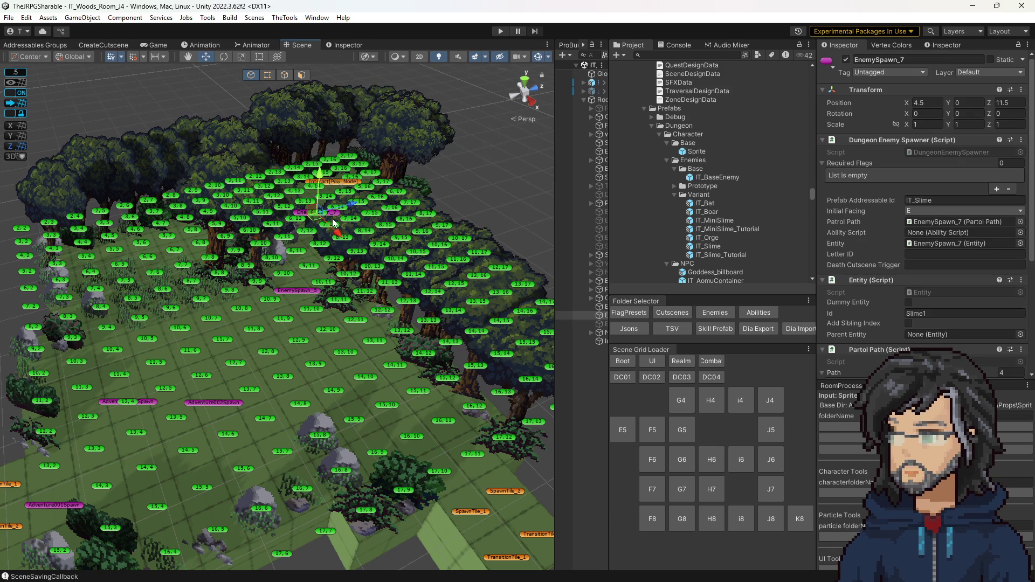
pyautogui.click(309, 290)
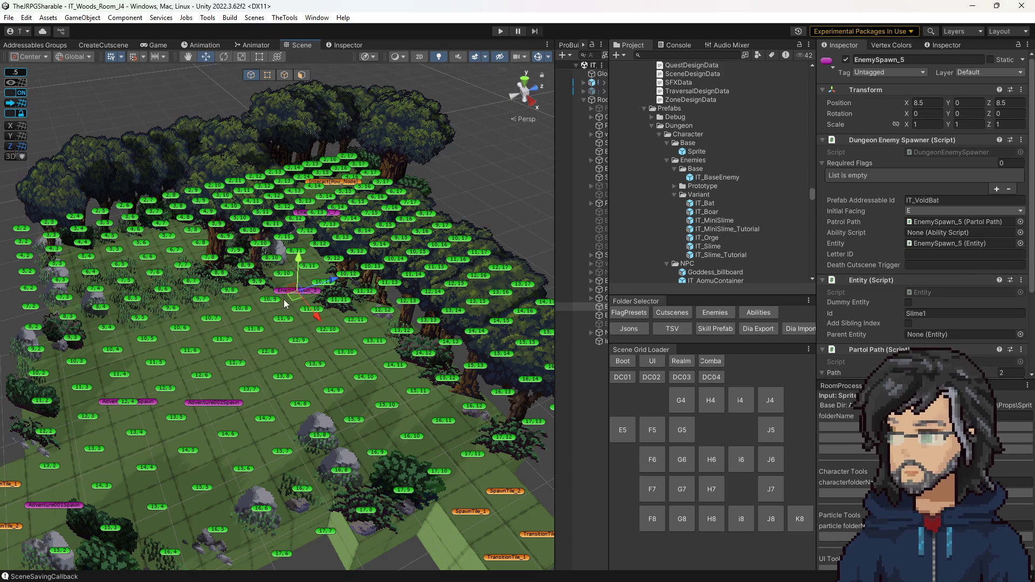
# Duplicate it as EnemySpawn_8 placed at X 4.5, Z 4.5, and frame it in view.
pyautogui.hotkey('ctrl', 'd')
pyautogui.moveTo(287, 300); pyautogui.dragTo(136, 266)
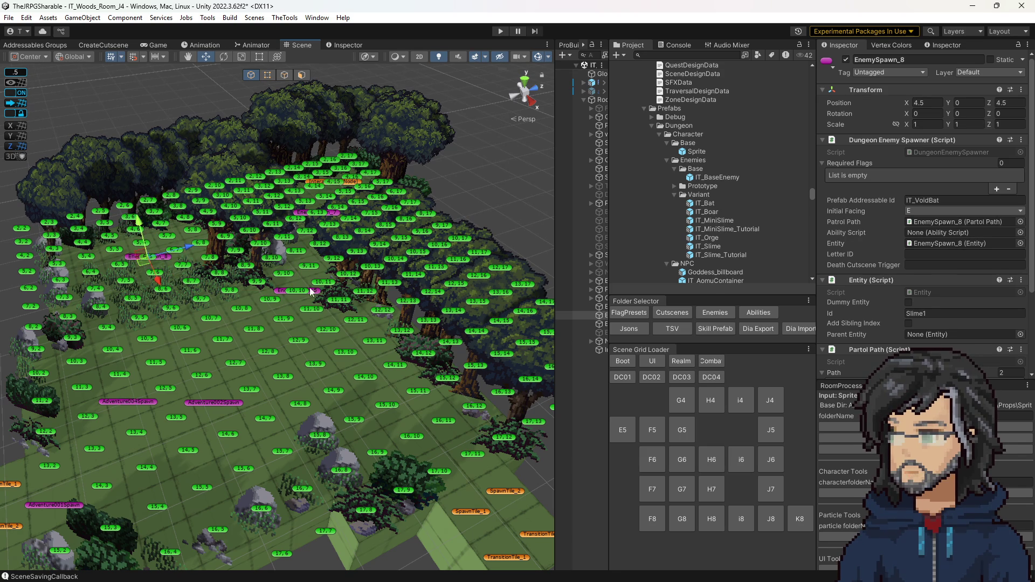
pyautogui.press('f')
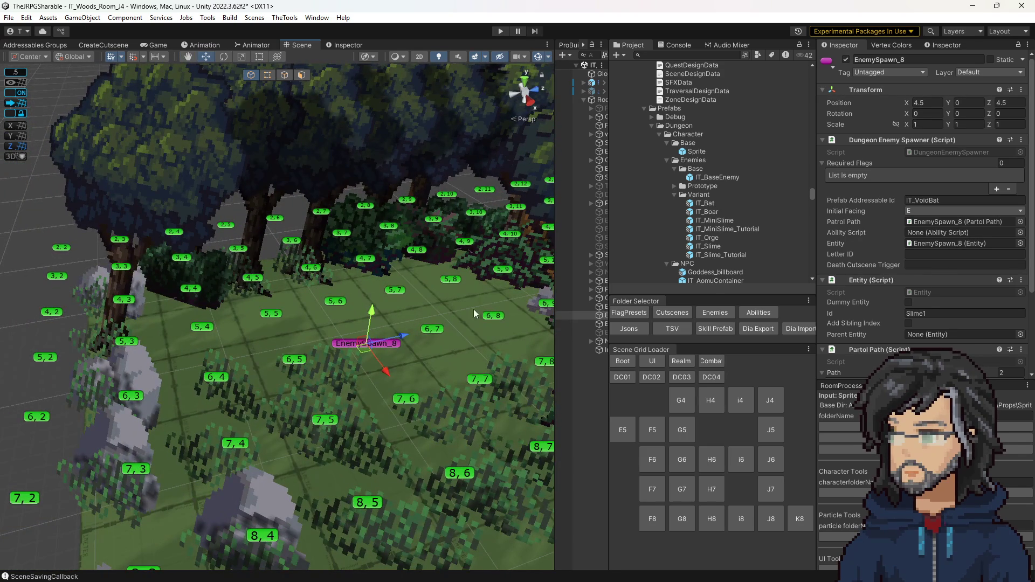
# Set EnemySpawn_8's patrol path Element 0 to X 6, Y 8 and Element 1 to X 6, Y 4.
pyautogui.scroll(-4, 940, 284)
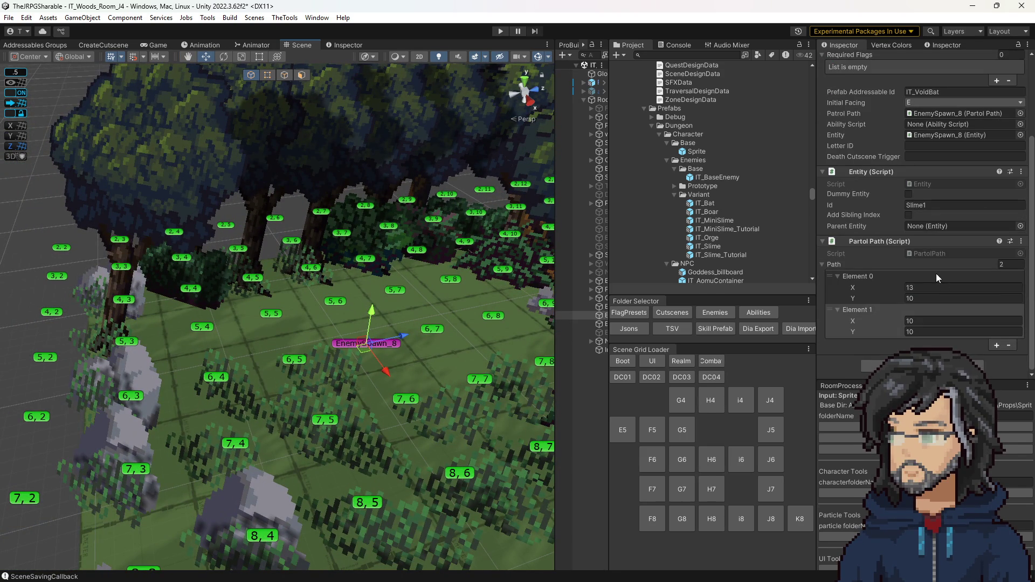
pyautogui.click(928, 288)
pyautogui.write('6')
pyautogui.press('Tab')
pyautogui.write('8')
pyautogui.click(926, 322)
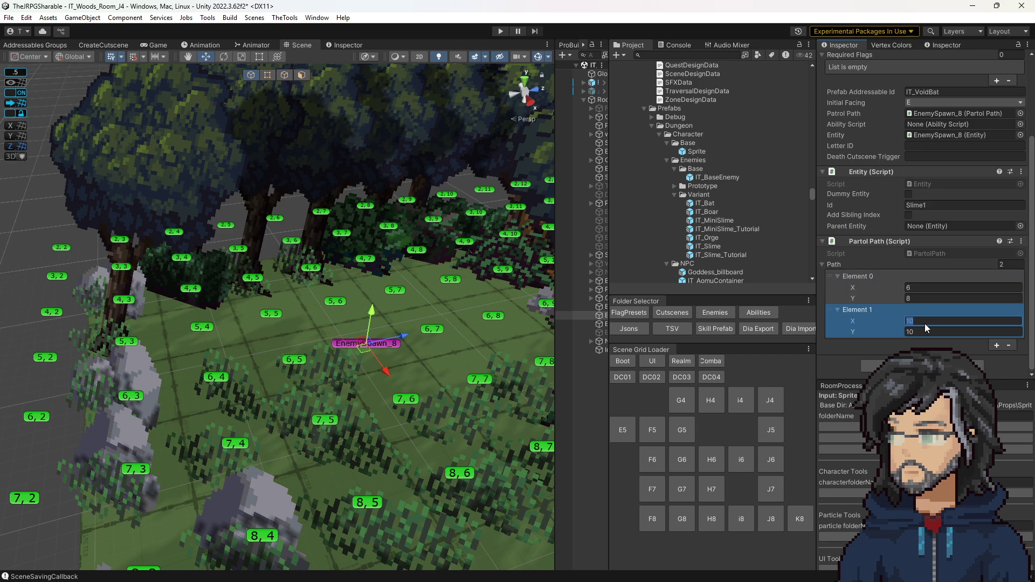
pyautogui.write('6')
pyautogui.press('Tab')
pyautogui.write('4')
pyautogui.press('Return')
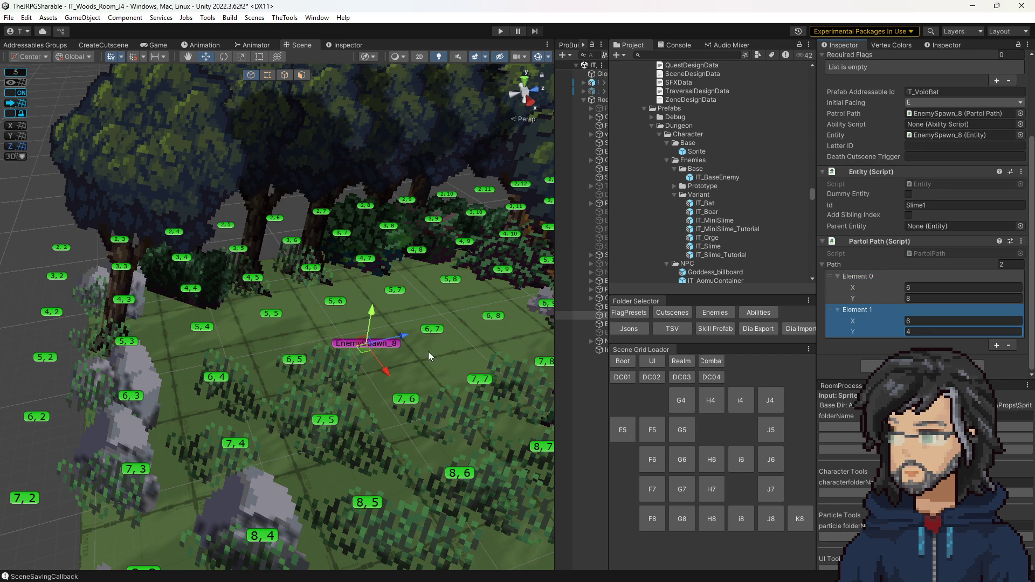
# Save the room's changes and open the IT_Bat prefab for editing.
pyautogui.scroll(-5, 410, 340)
pyautogui.moveTo(308, 326)
pyautogui.mouseDown()
pyautogui.moveTo(362, 305)
pyautogui.moveTo(225, 346)
pyautogui.mouseUp()
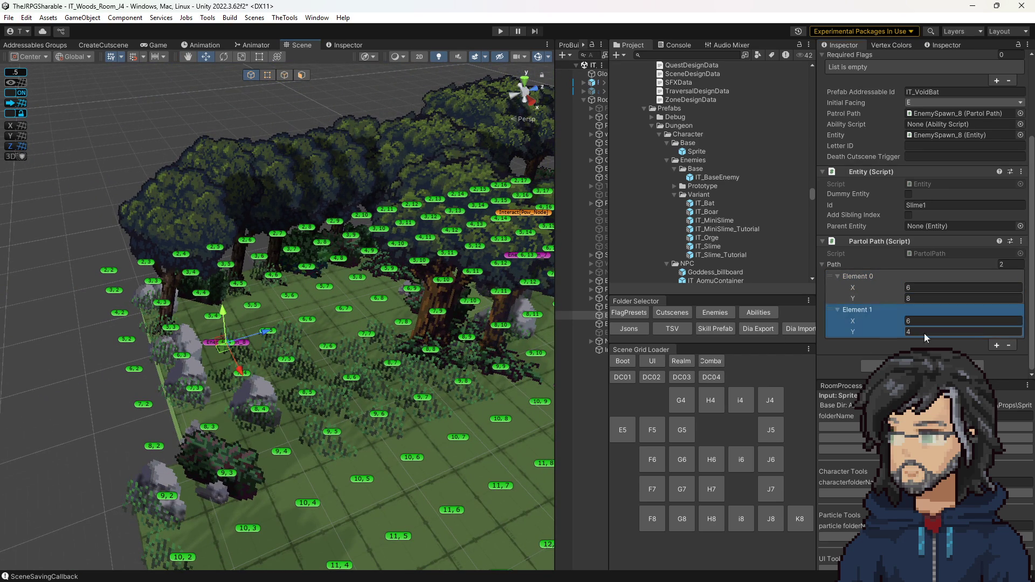
pyautogui.press('Up')
pyautogui.hotkey('ctrl', 's')
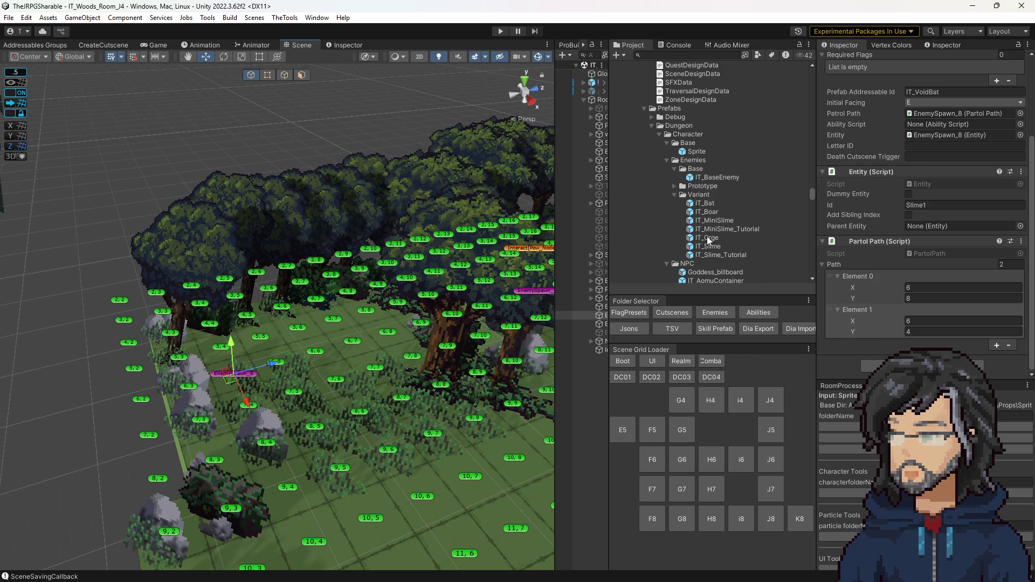
pyautogui.doubleClick(705, 203)
# Add one empty Item Drops entry with Tickets 0 to IT_Bat's Loot component.
pyautogui.scroll(-15, 931, 212)
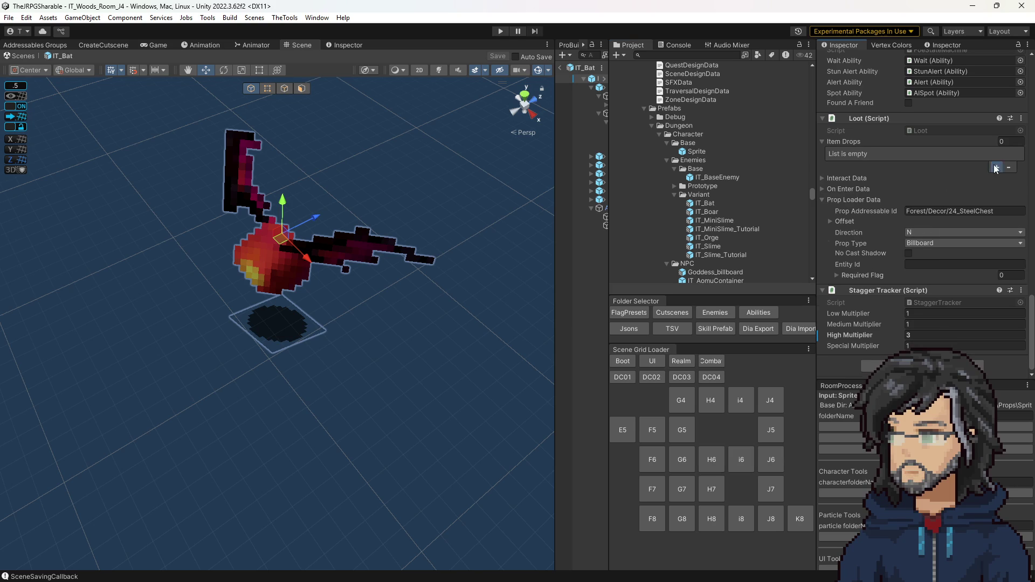
pyautogui.click(997, 167)
pyautogui.click(981, 164)
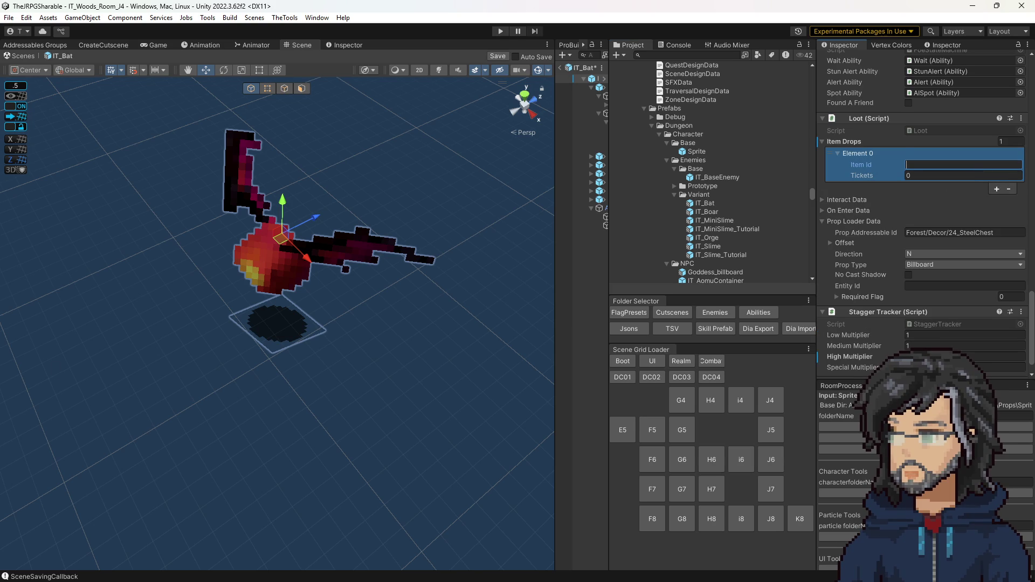
pyautogui.hotkey('alt', 'Tab')
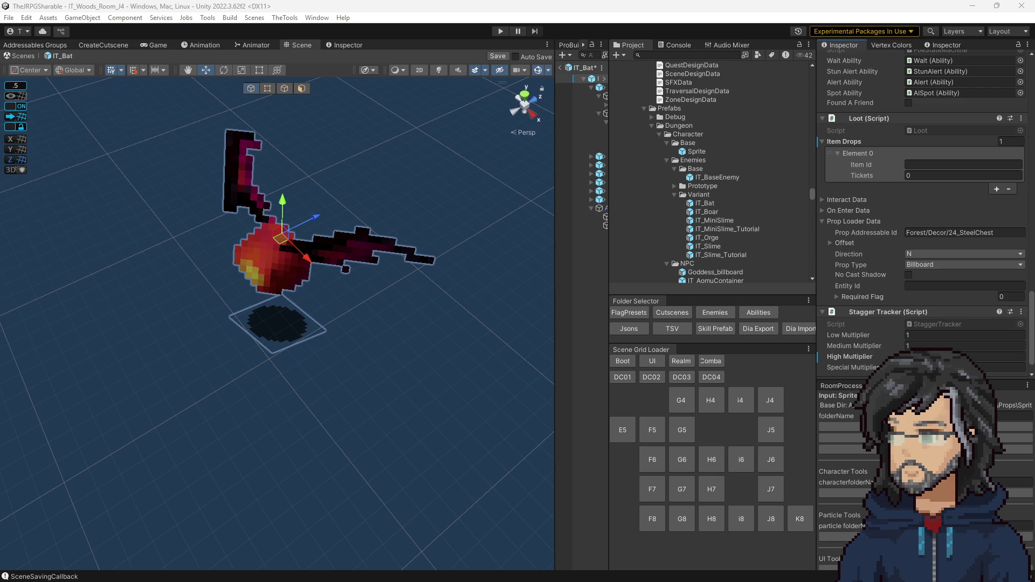
# Set the first loot drop to Mag_Node at 25 tickets and add a second drop, Res_Node.
pyautogui.click(948, 173)
pyautogui.write('Mag_Node')
pyautogui.click(940, 177)
pyautogui.write('25')
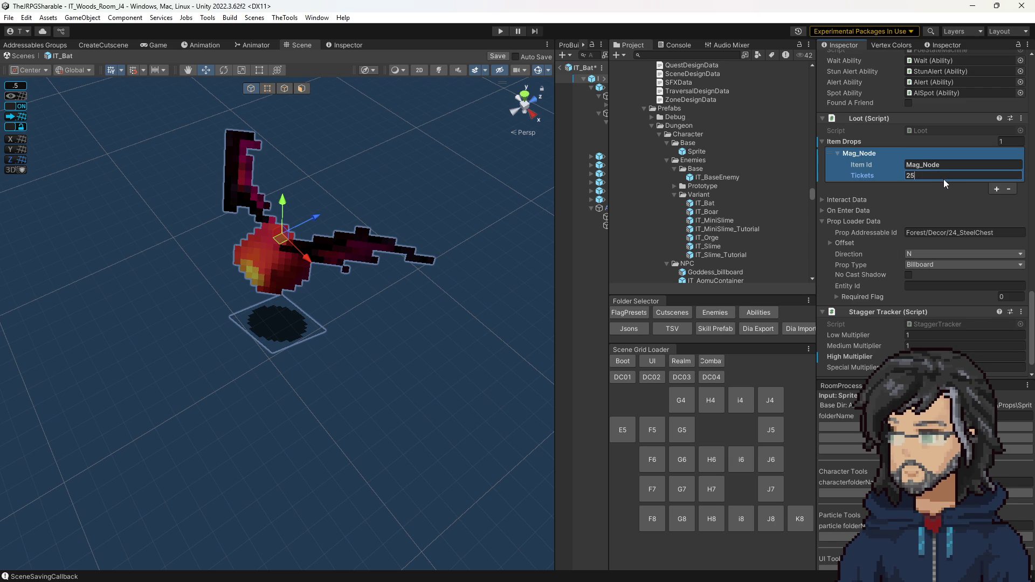
pyautogui.click(996, 189)
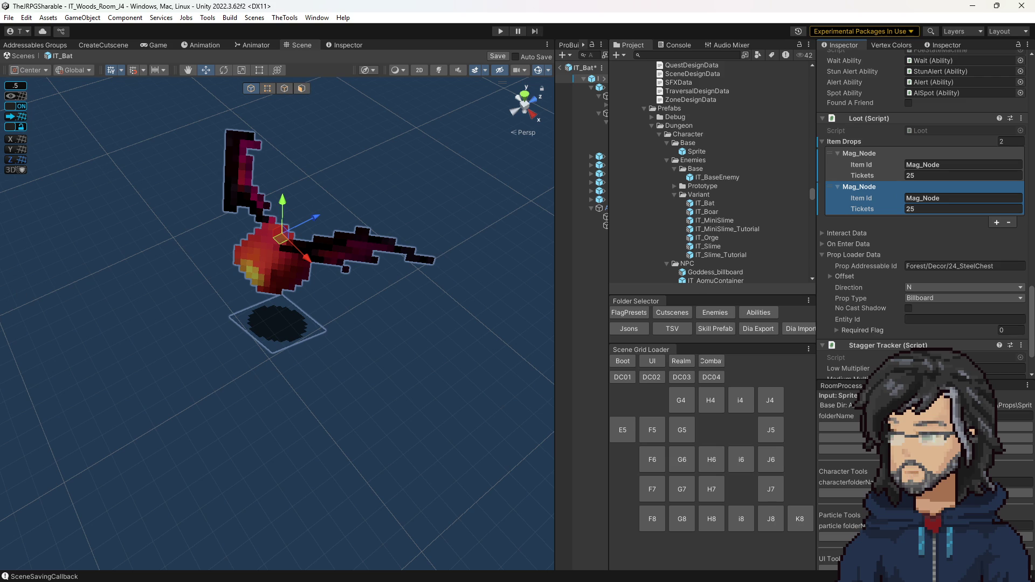
pyautogui.hotkey('alt', 'Tab')
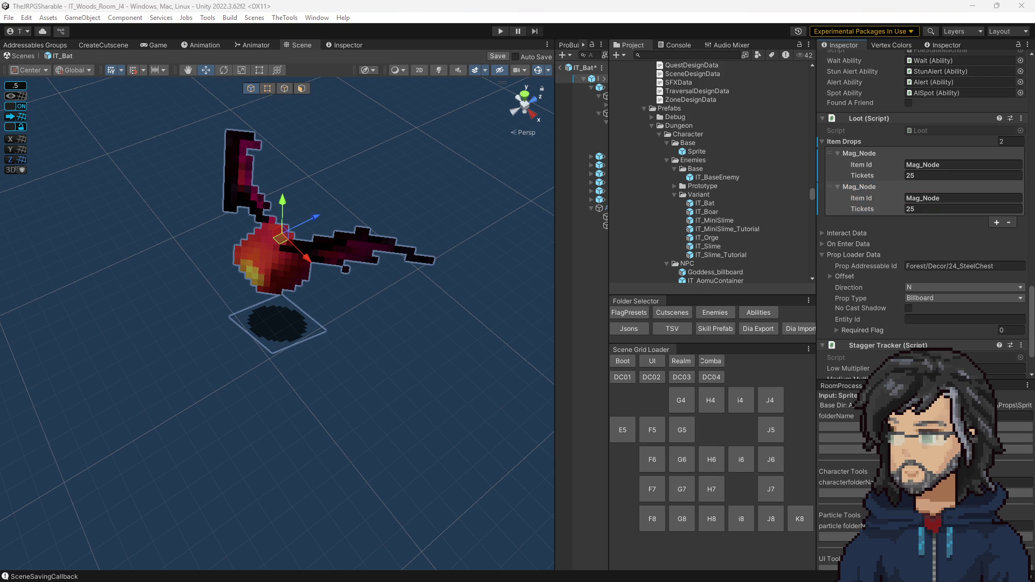
pyautogui.click(949, 198)
pyautogui.write('Res_Node')
# Add a third loot drop, Pow_Node, with 10 tickets.
pyautogui.click(996, 222)
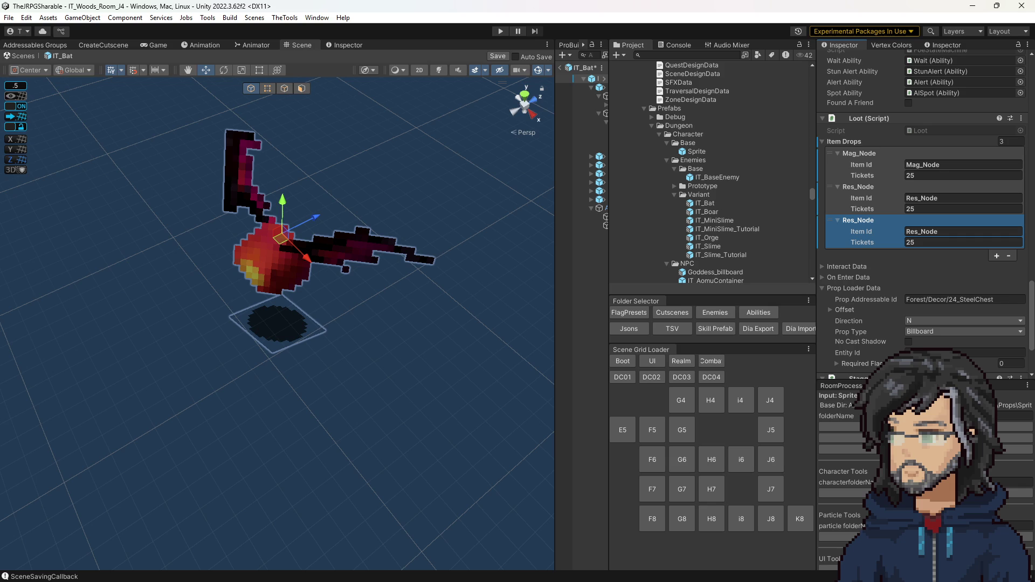
pyautogui.hotkey('alt', 'Tab')
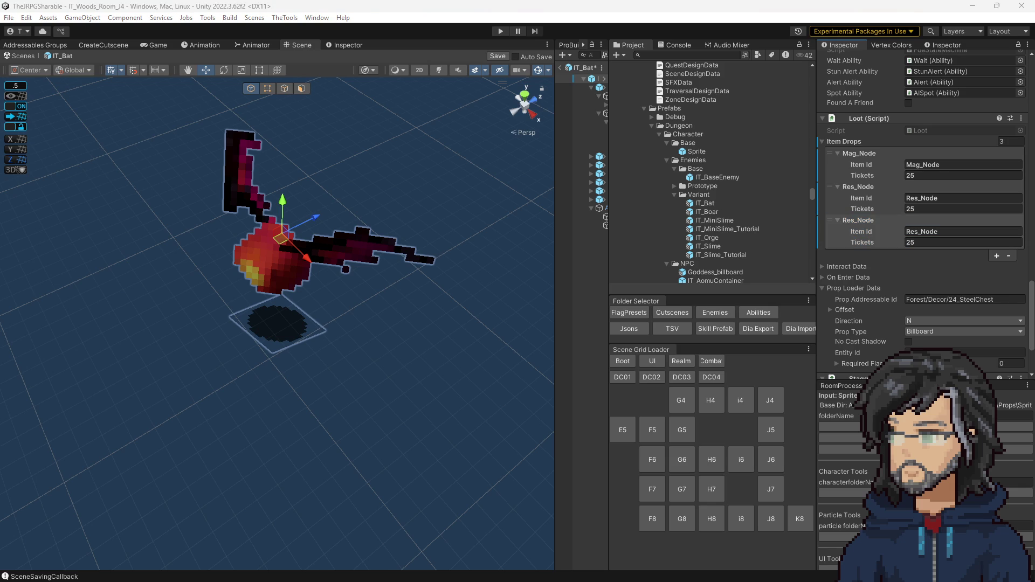
pyautogui.click(929, 232)
pyautogui.hotkey('ctrl', 'v')
pyautogui.click(929, 241)
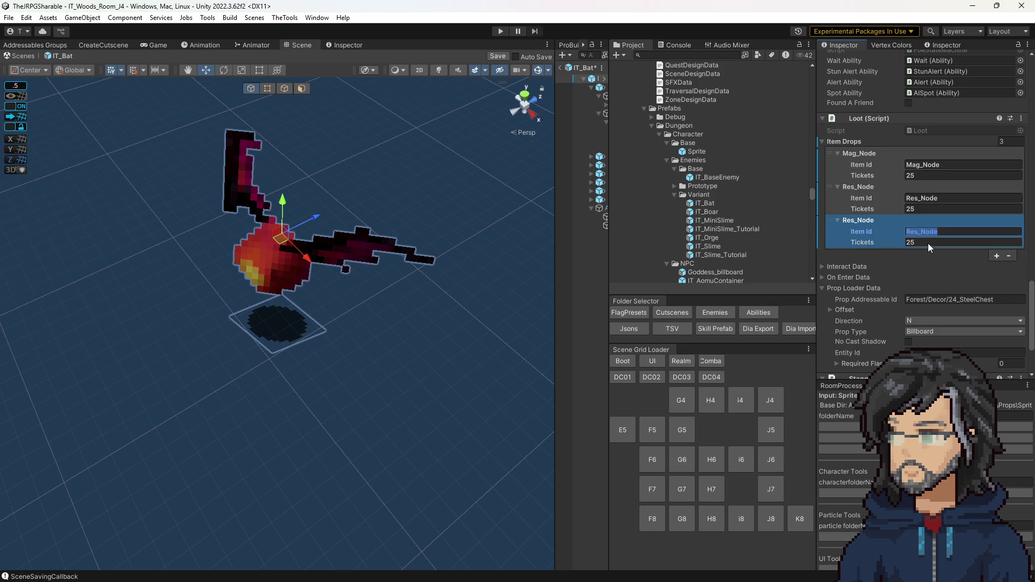
pyautogui.write('10')
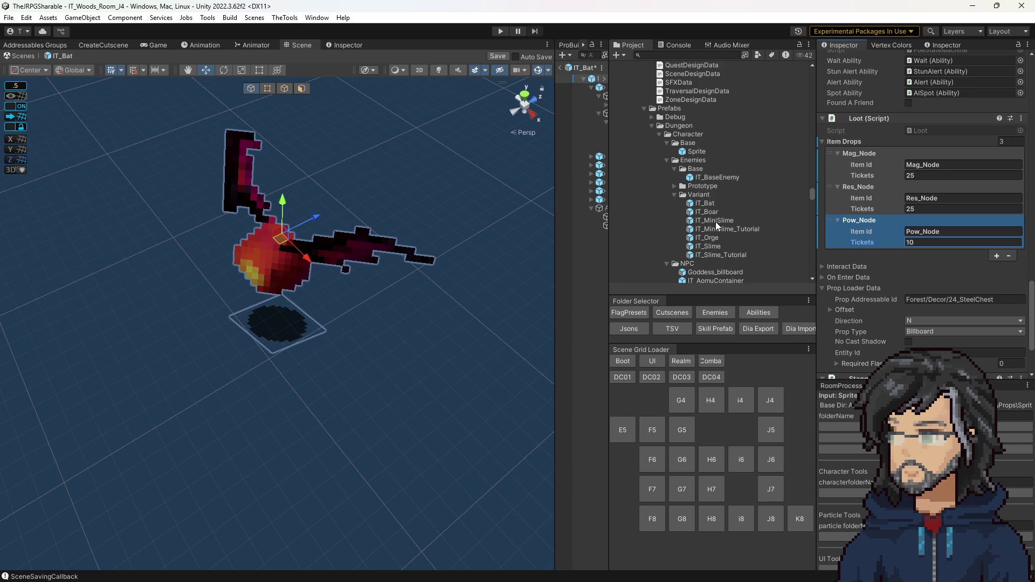
pyautogui.click(710, 247)
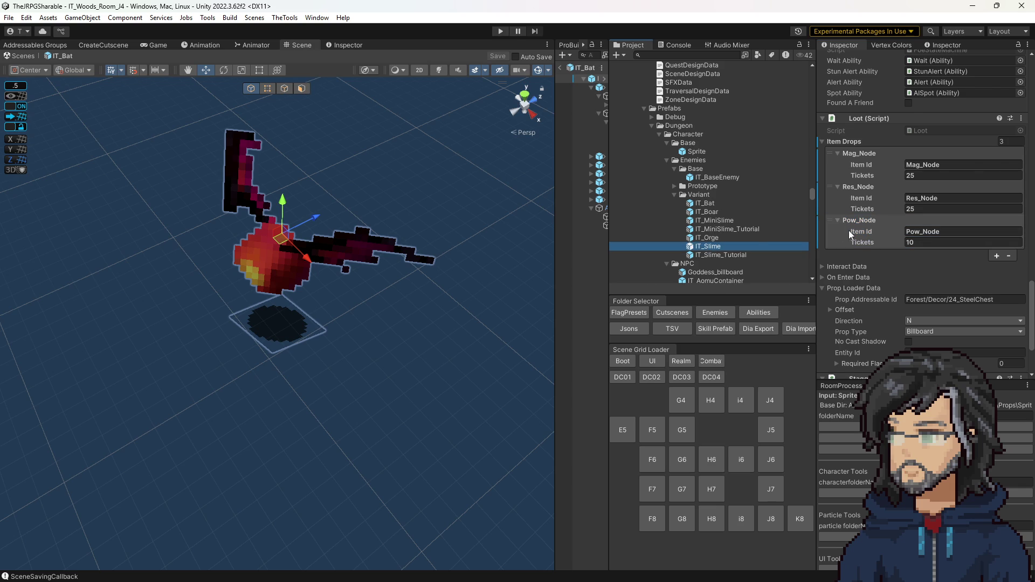
# Set IT_Slime's tickets to Crt_Node 35, Str_Node 25, HP_Node 25 and save.
pyautogui.scroll(1, 943, 206)
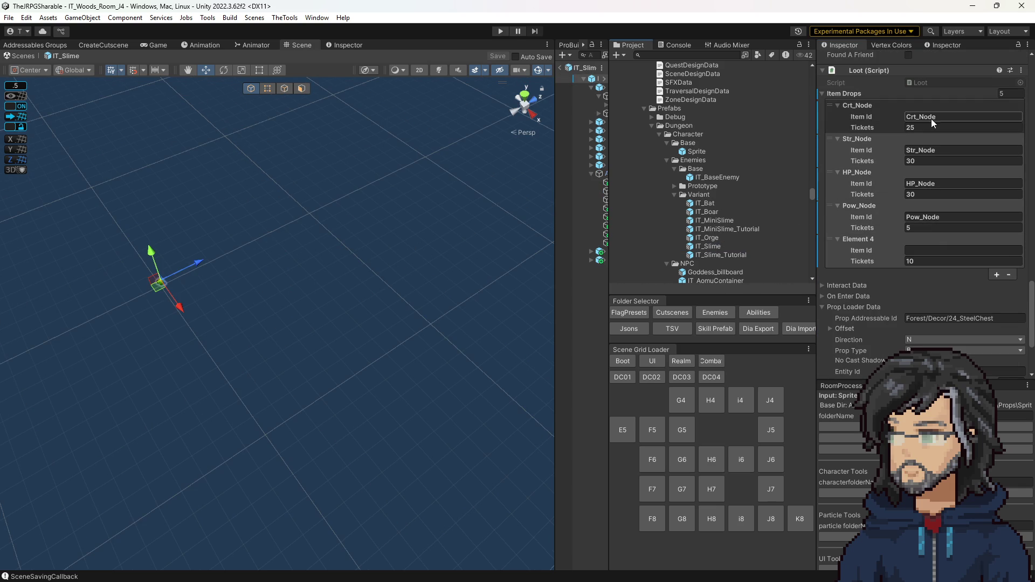
pyautogui.click(926, 127)
pyautogui.write('35')
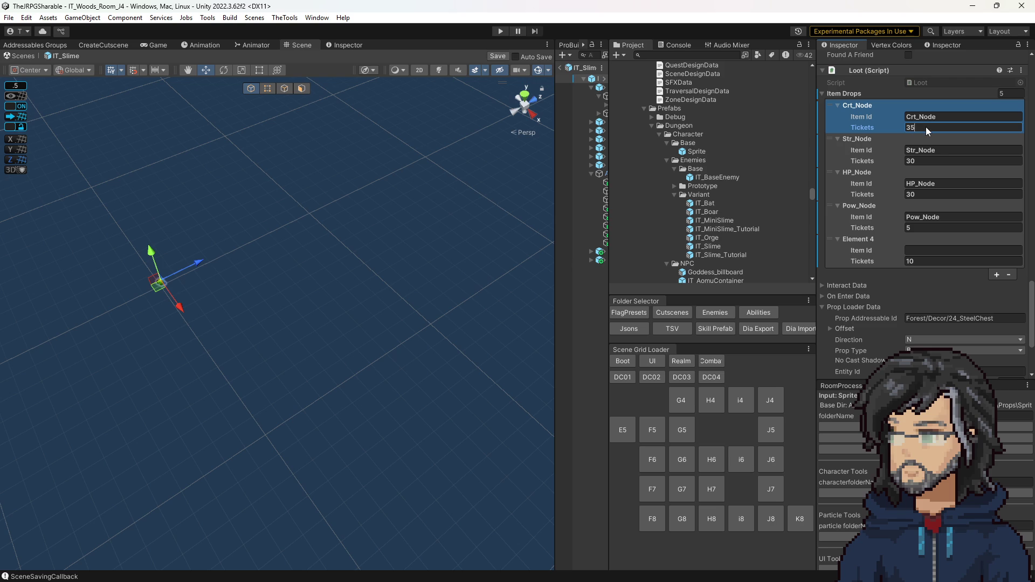
pyautogui.click(927, 160)
pyautogui.write('25')
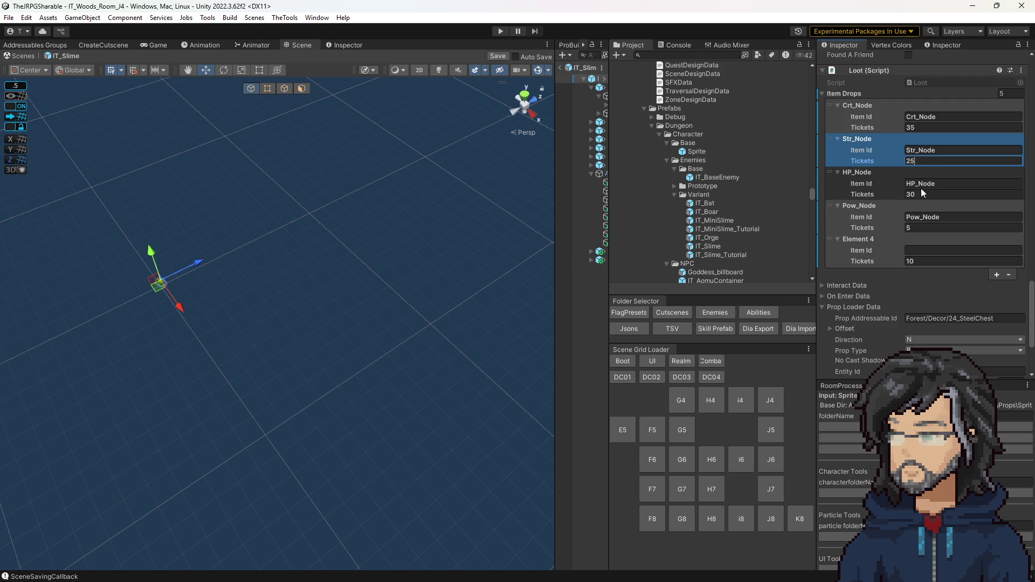
pyautogui.click(926, 194)
pyautogui.write('25')
pyautogui.hotkey('ctrl', 's')
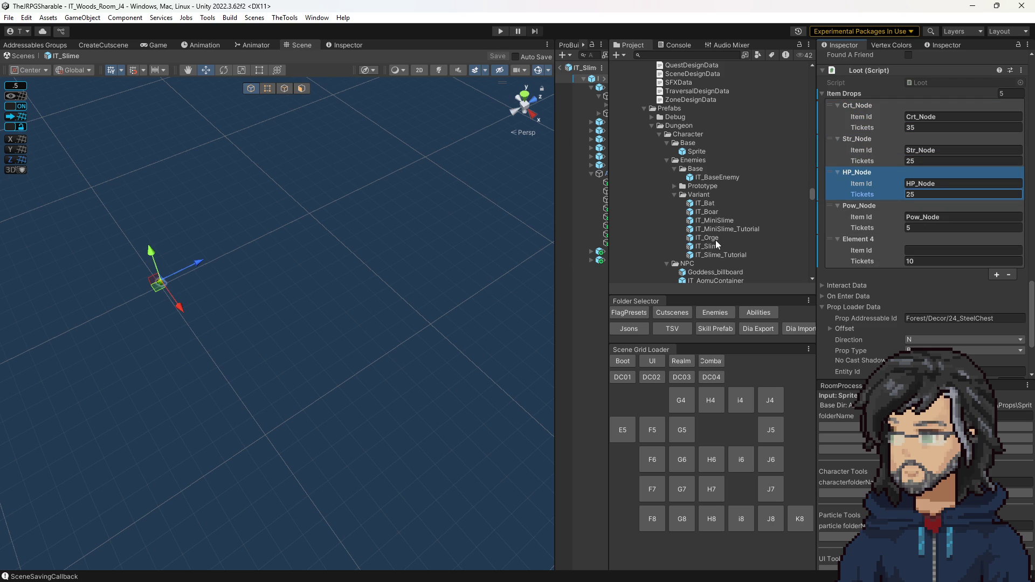
# Correct HP_Node to 30 and Str_Node to 20 tickets, save, and open IT_MiniSlime.
pyautogui.click(929, 194)
pyautogui.write('30')
pyautogui.click(926, 161)
pyautogui.write('20')
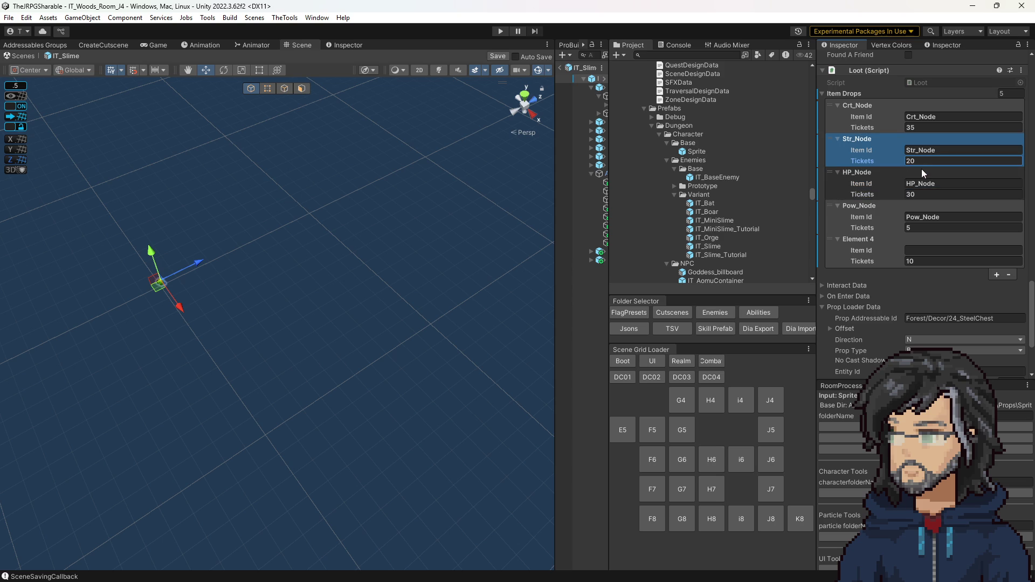
pyautogui.hotkey('ctrl', 's')
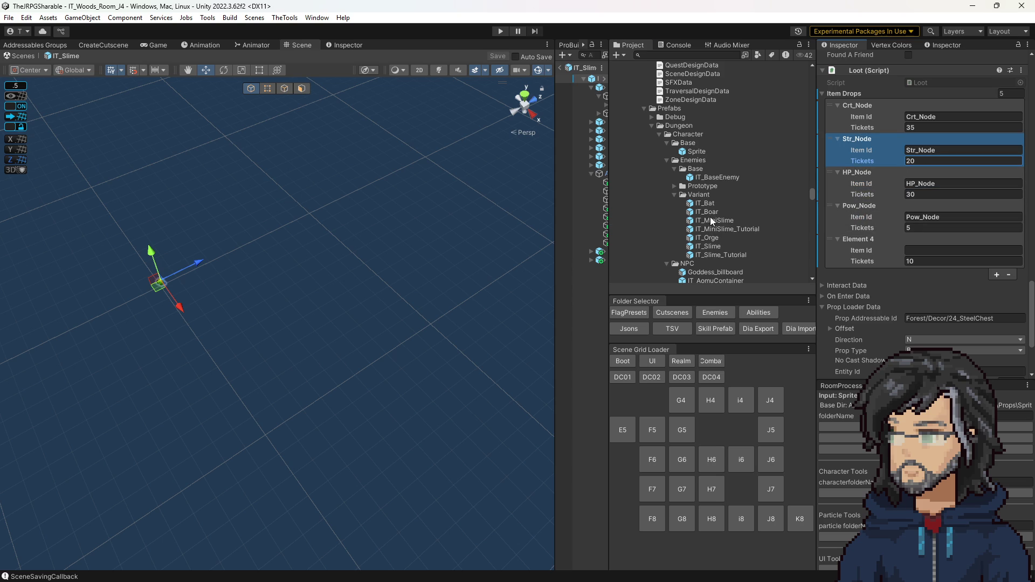
pyautogui.doubleClick(712, 221)
pyautogui.scroll(-5, 897, 186)
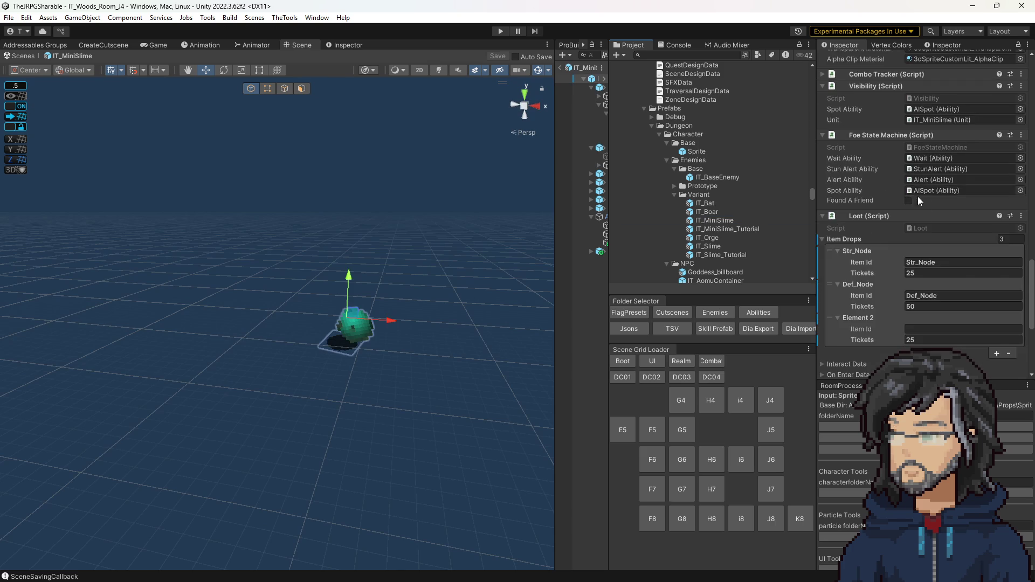
# Check IT_MiniSlime's Def_Node tickets, compare with IT_Slime's loot, then select IT_Bat.
pyautogui.scroll(-4, 918, 195)
pyautogui.click(919, 193)
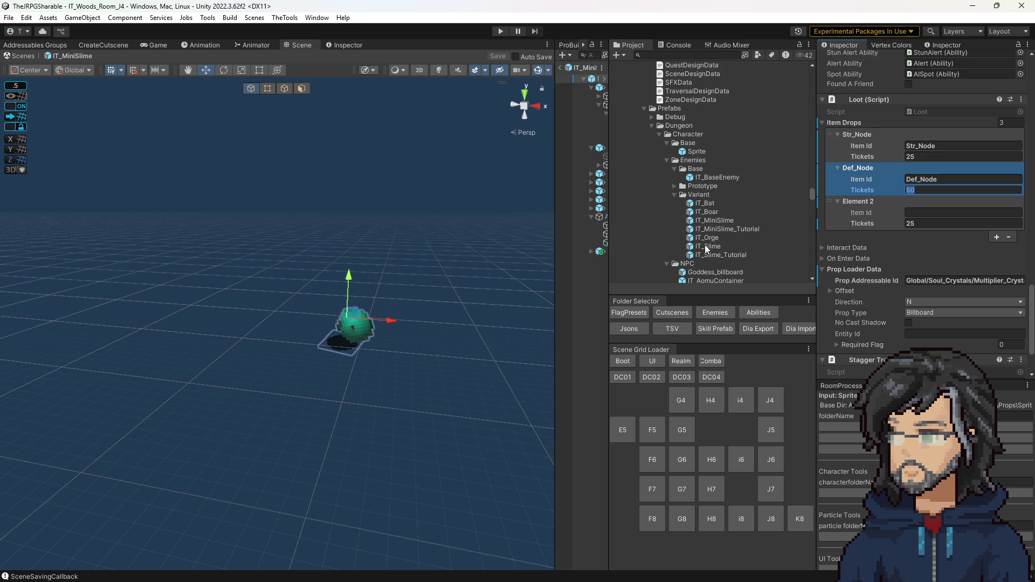
pyautogui.click(727, 245)
pyautogui.doubleClick(727, 245)
pyautogui.scroll(-2, 887, 194)
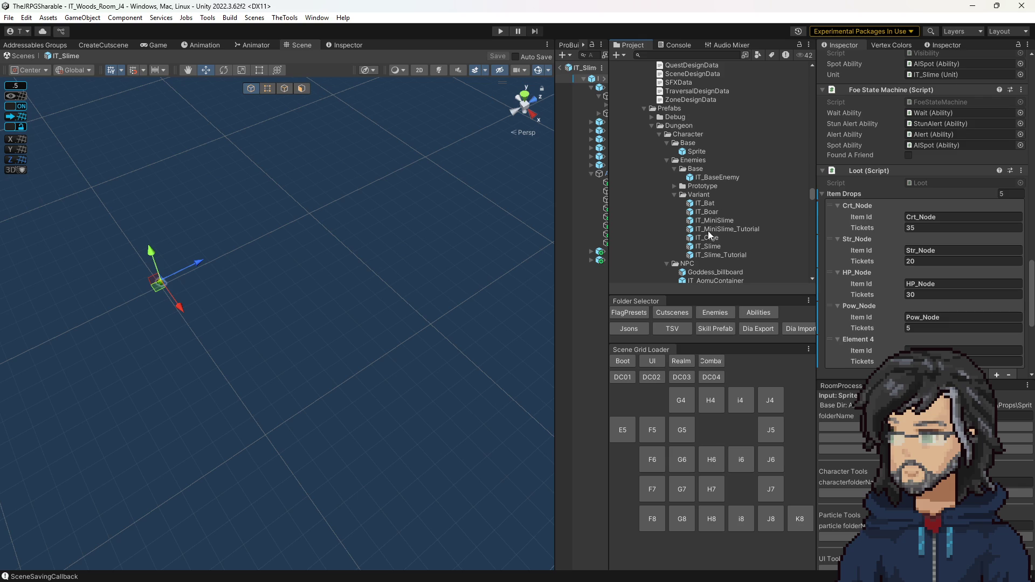
pyautogui.click(706, 204)
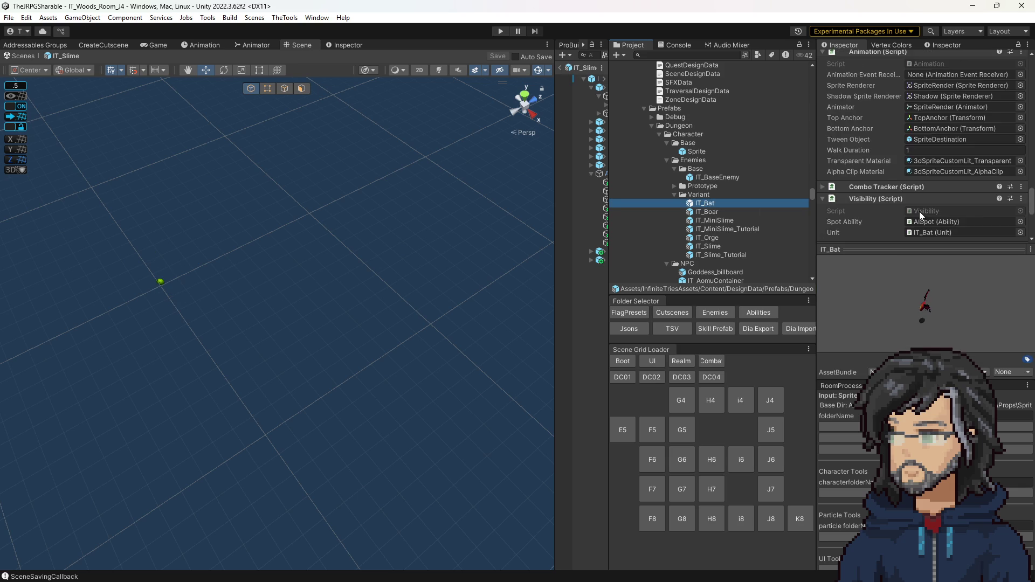
# Set IT_Bat's Pow_Node drop to 15 tickets and add a new drop entry.
pyautogui.click(924, 235)
pyautogui.write('11')
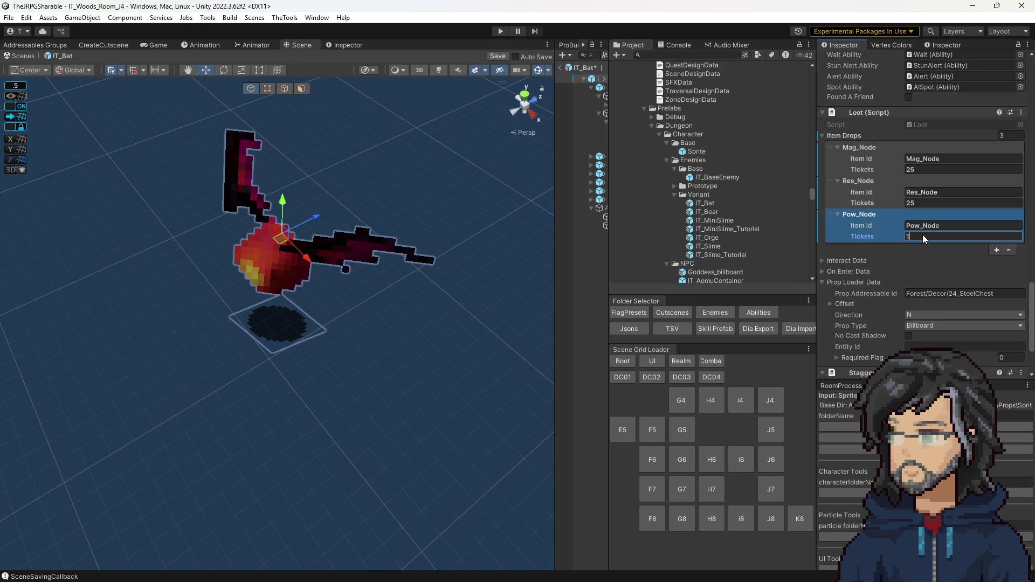
pyautogui.click(997, 250)
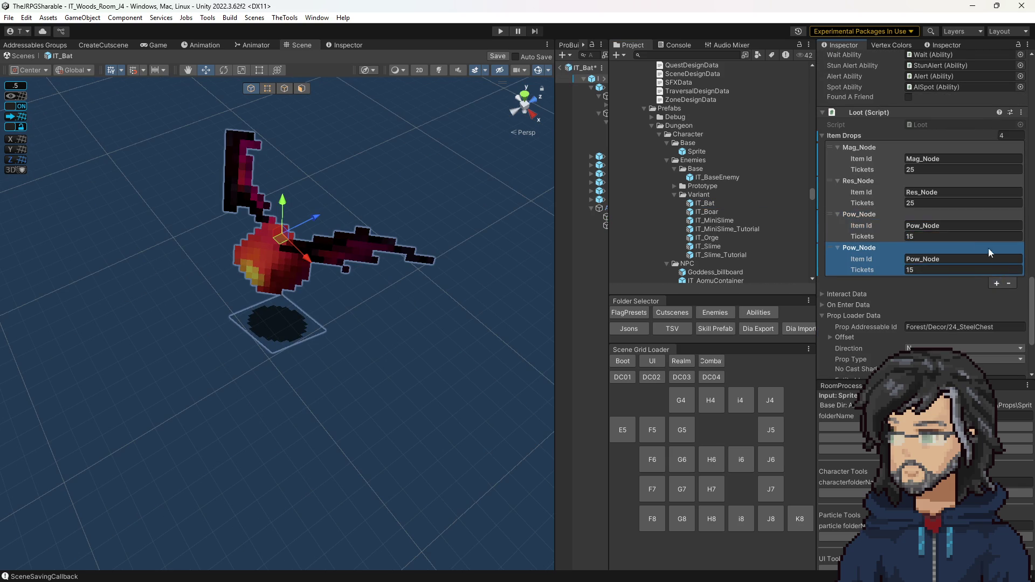
pyautogui.scroll(-3, 918, 232)
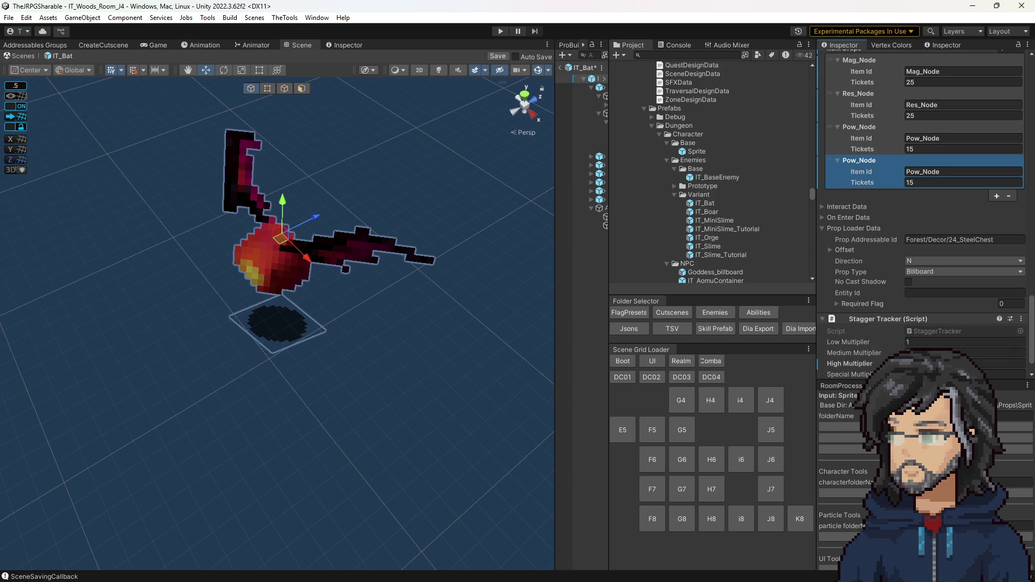
# Clear the new entry's item id to leave it blank and add another empty drop.
pyautogui.click(937, 174)
pyautogui.press('BackSpace')
pyautogui.click(940, 183)
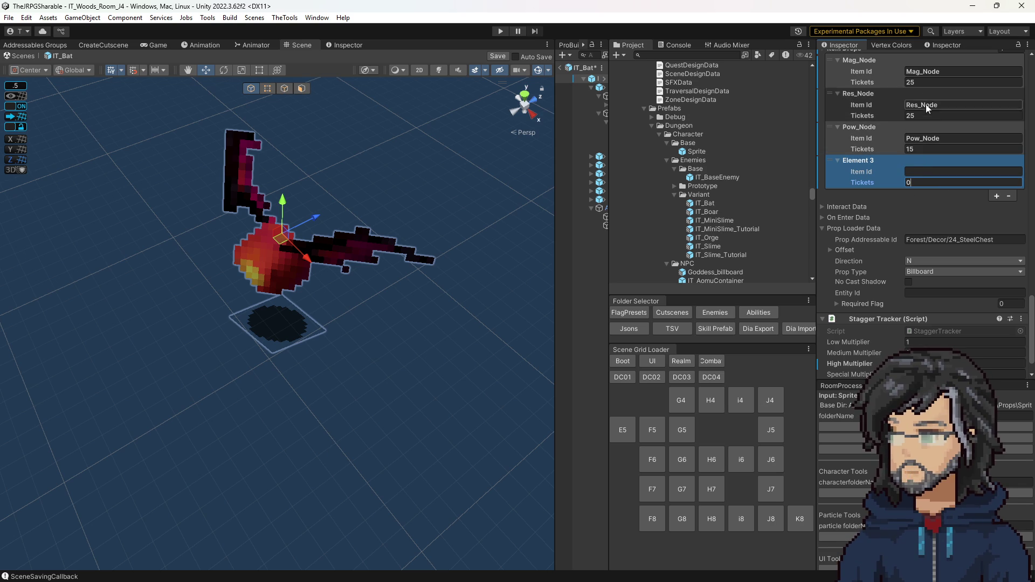
pyautogui.click(918, 150)
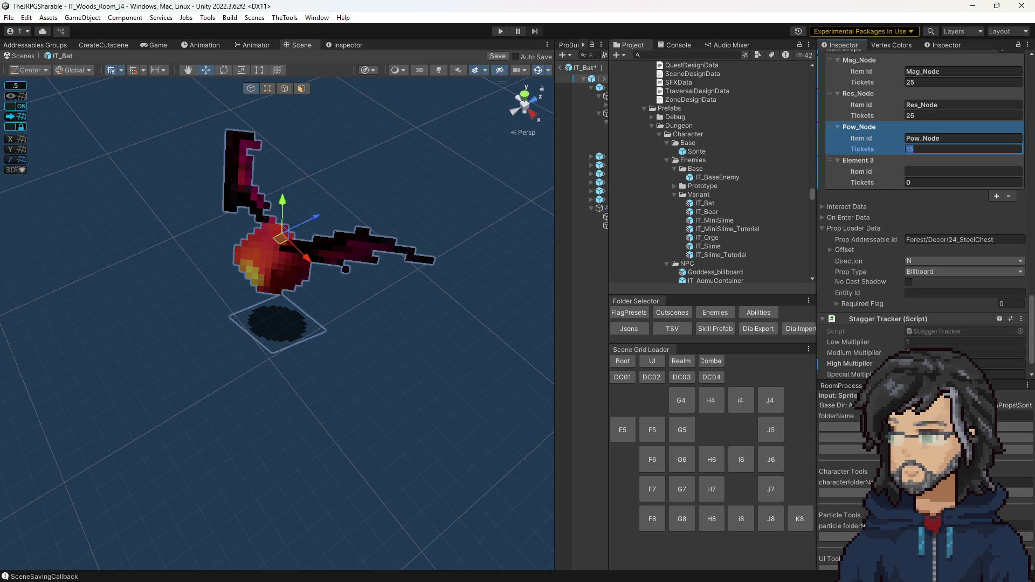
pyautogui.hotkey('alt', 'Tab')
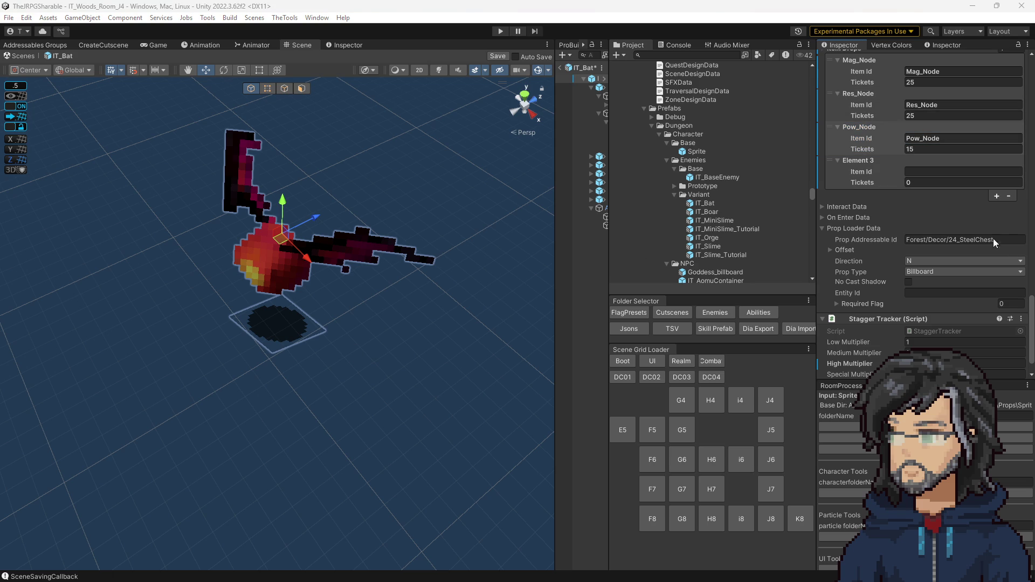
pyautogui.click(996, 196)
# Fill the empty drop with MP_Node at 5 tickets.
pyautogui.click(920, 174)
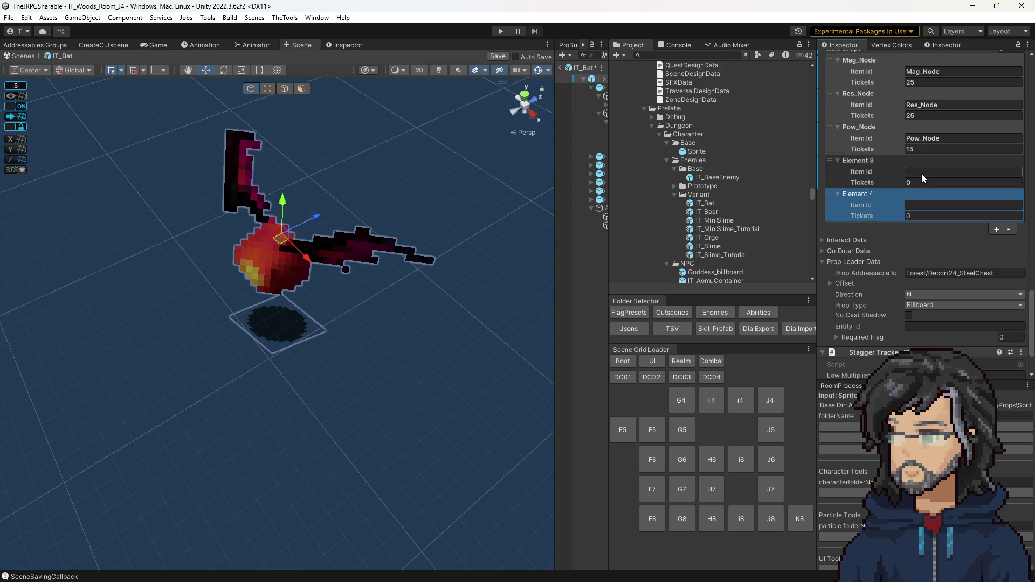
pyautogui.write('MP_Node')
pyautogui.click(923, 182)
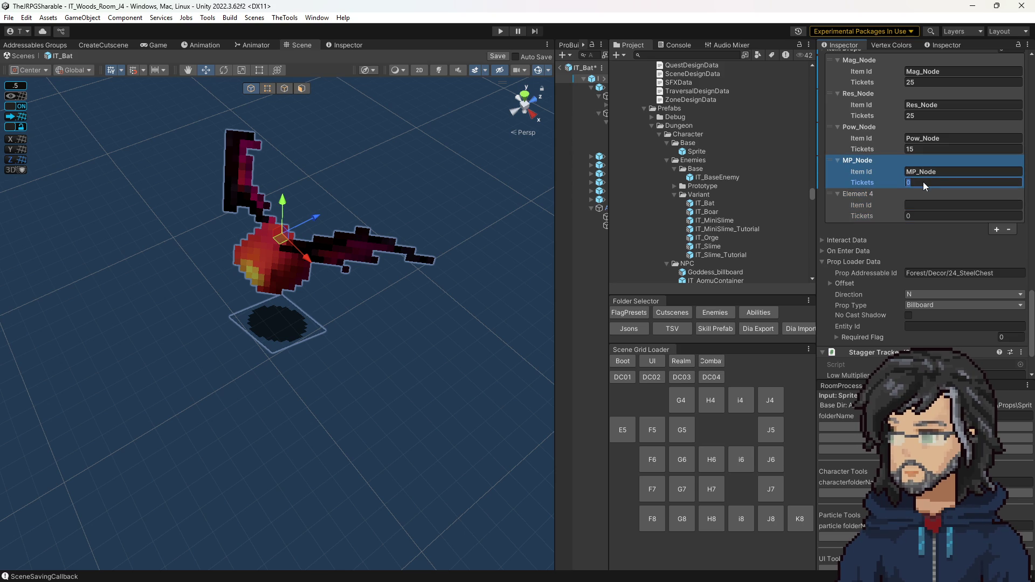
pyautogui.write('5')
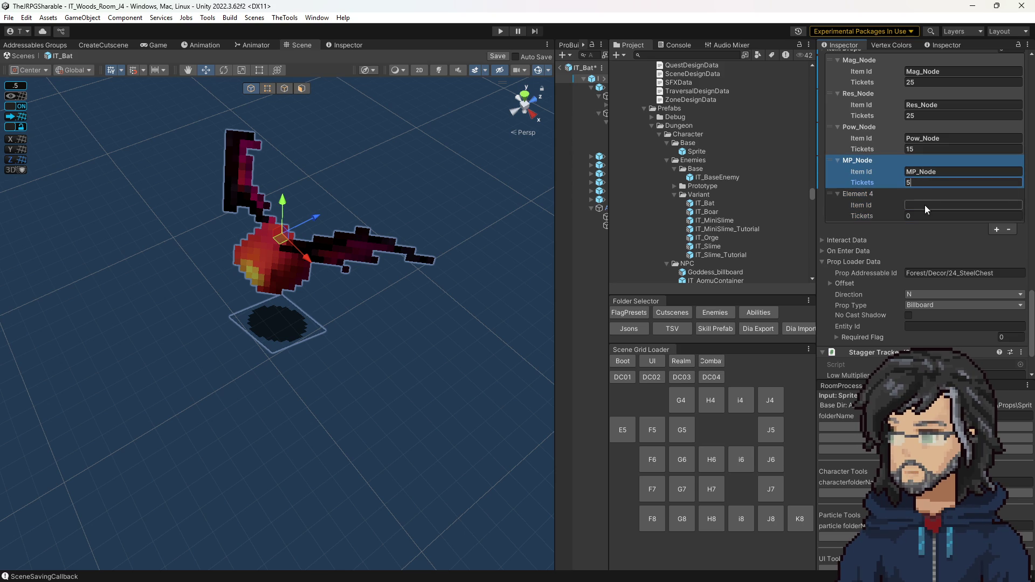
# Raise Mag_Node and Res_Node to 30 tickets and set the fifth drop to 20.
pyautogui.click(910, 215)
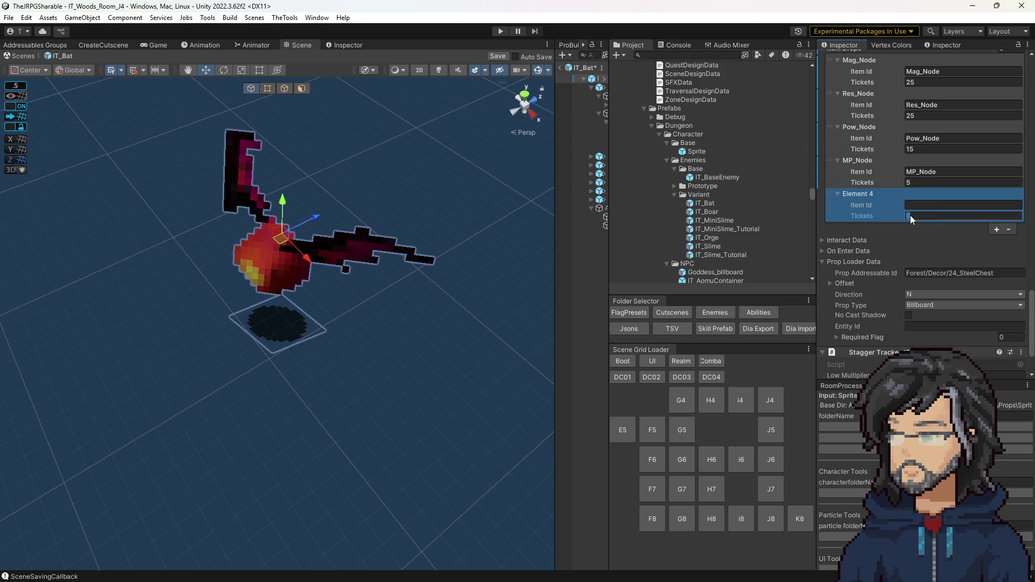
pyautogui.write('30')
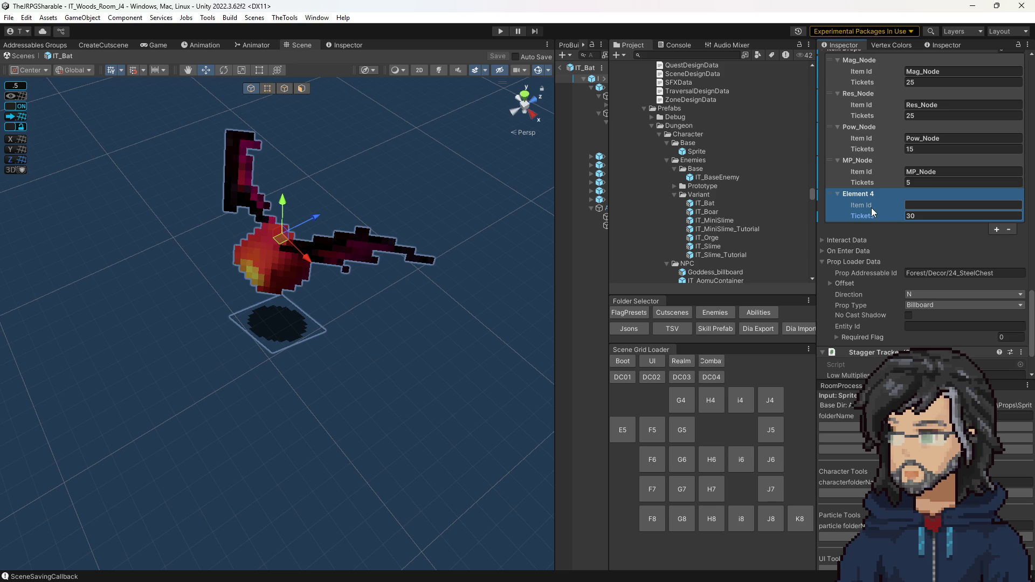
pyautogui.click(934, 83)
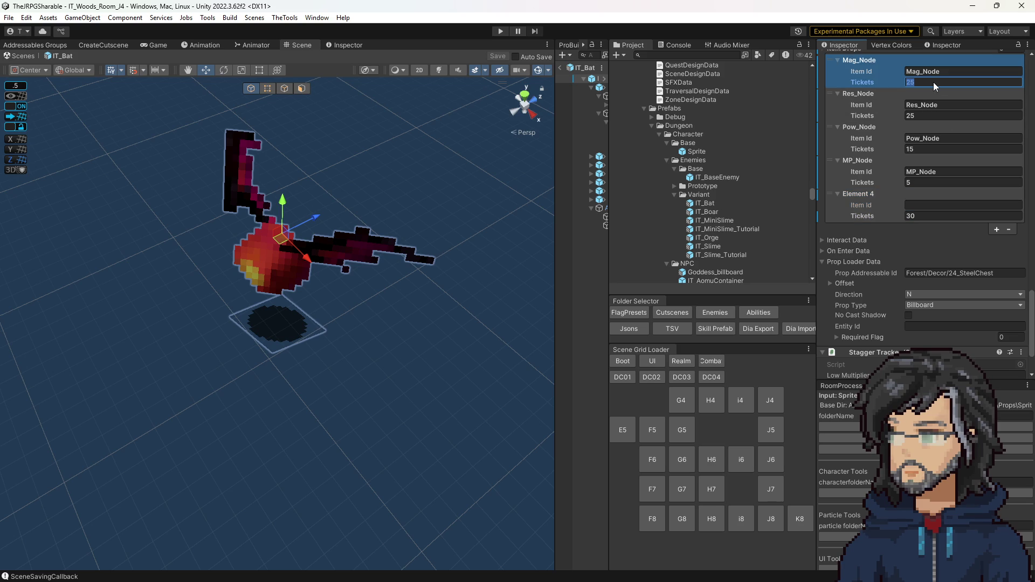
pyautogui.write('30')
pyautogui.press('Tab')
pyautogui.press('Tab')
pyautogui.write('30')
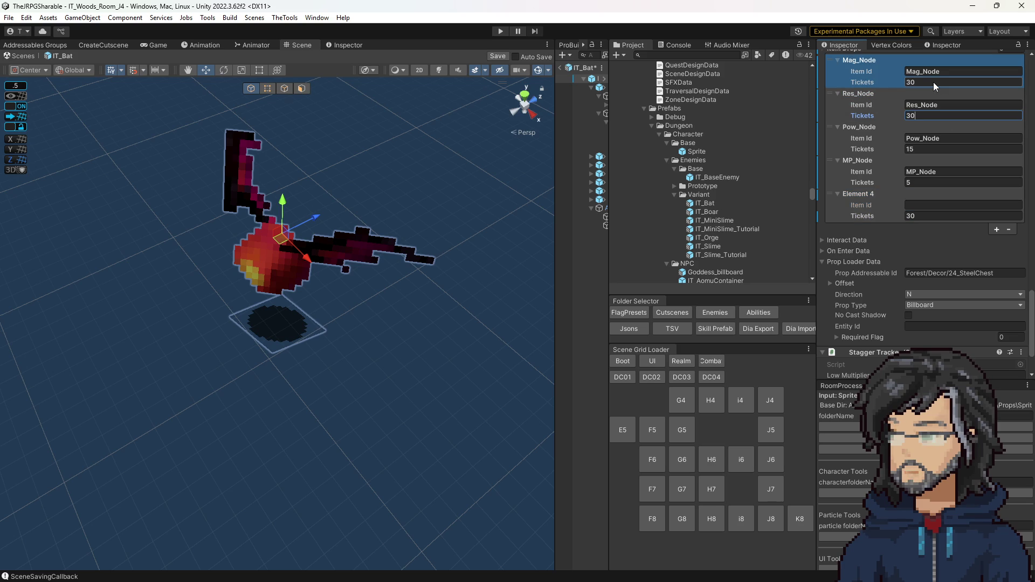
pyautogui.click(921, 215)
pyautogui.write('20')
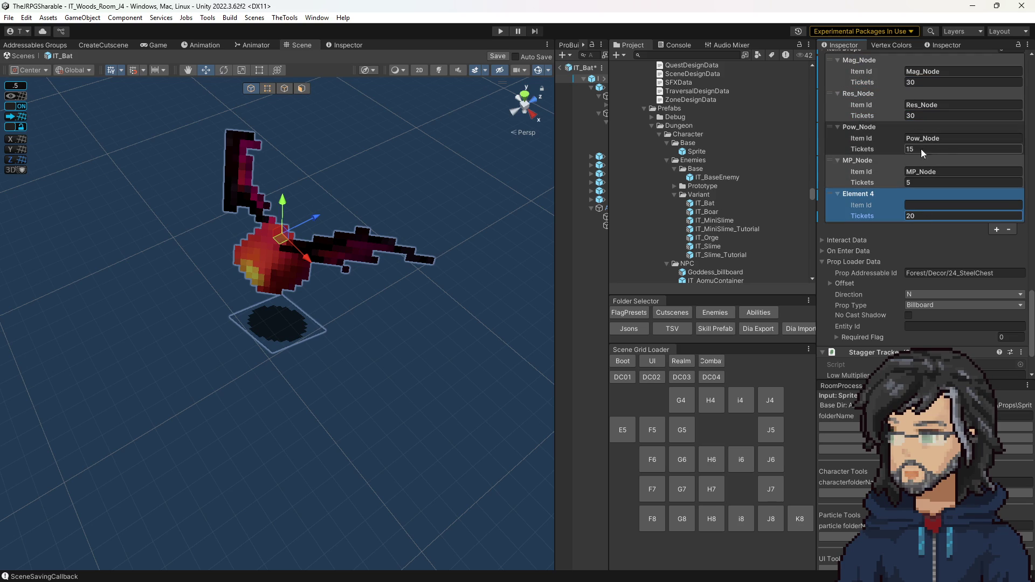
pyautogui.click(915, 182)
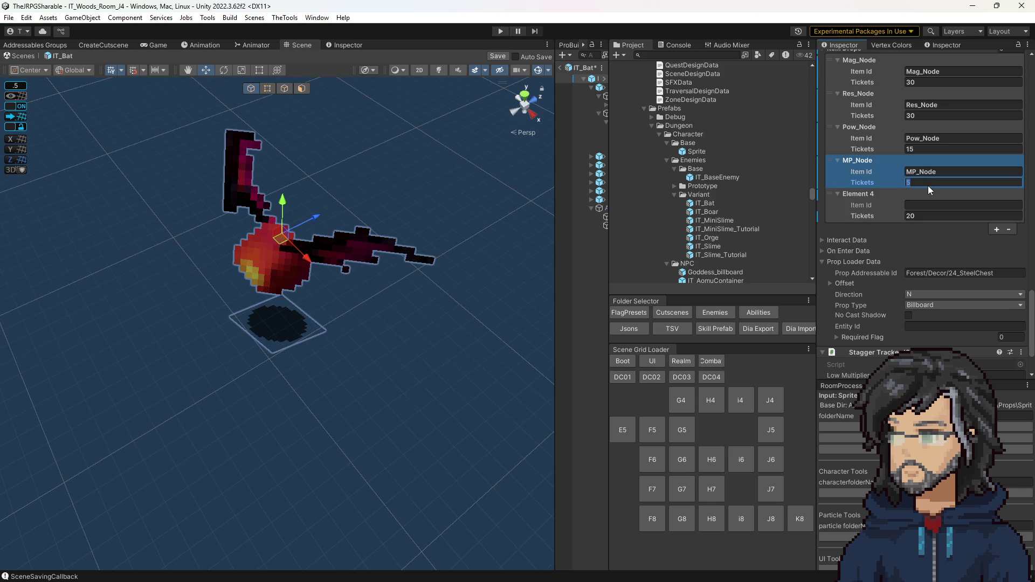
# Frame the bat in the Scene view and save the IT_Bat prefab.
pyautogui.press('f')
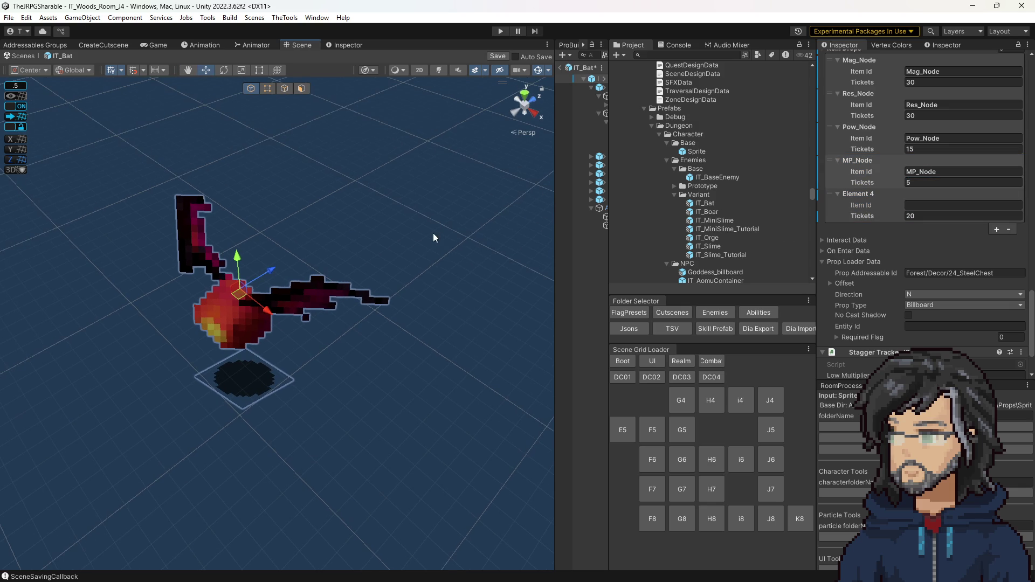
pyautogui.hotkey('ctrl', 's')
pyautogui.scroll(5, 924, 203)
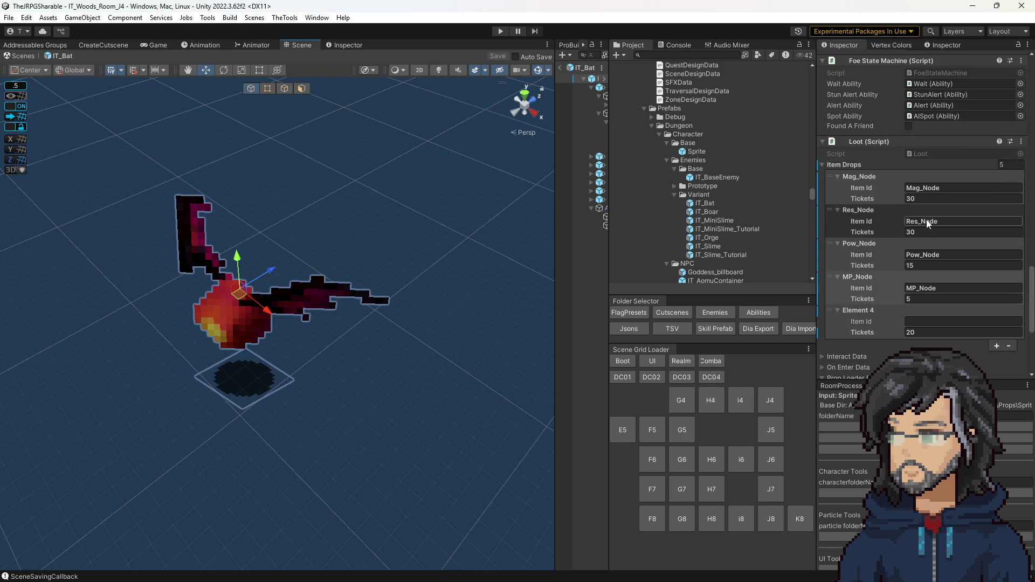
# Widen the Hierarchy and Project panels and open the IT_Slime prefab.
pyautogui.moveTo(556, 216); pyautogui.dragTo(487, 215)
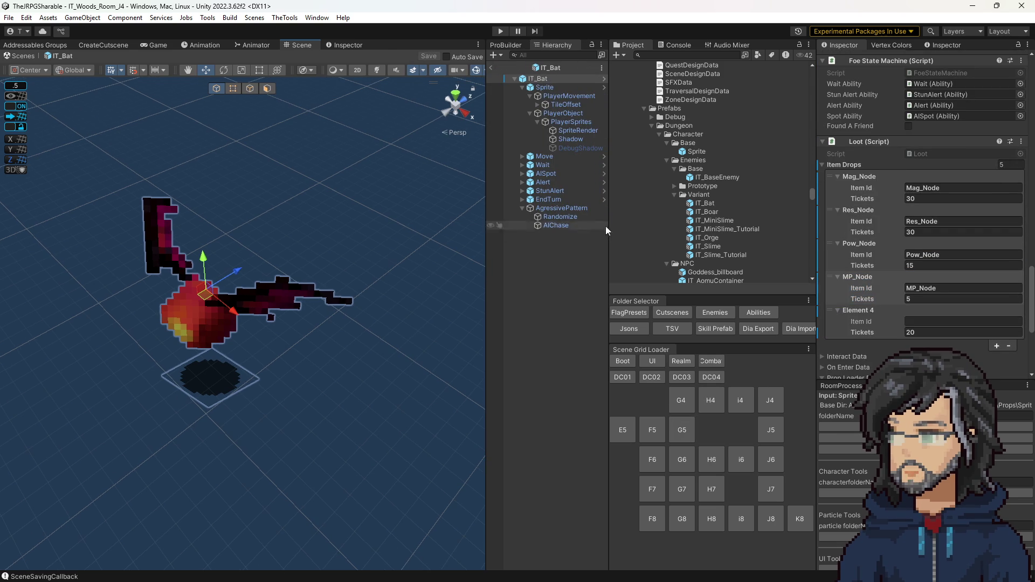
pyautogui.moveTo(609, 224); pyautogui.dragTo(596, 224)
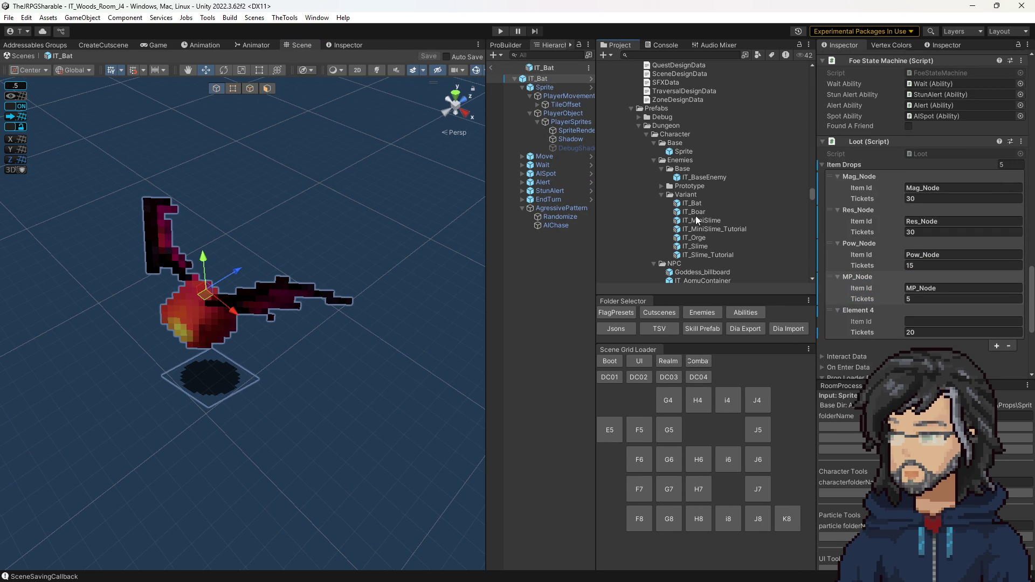
pyautogui.doubleClick(695, 246)
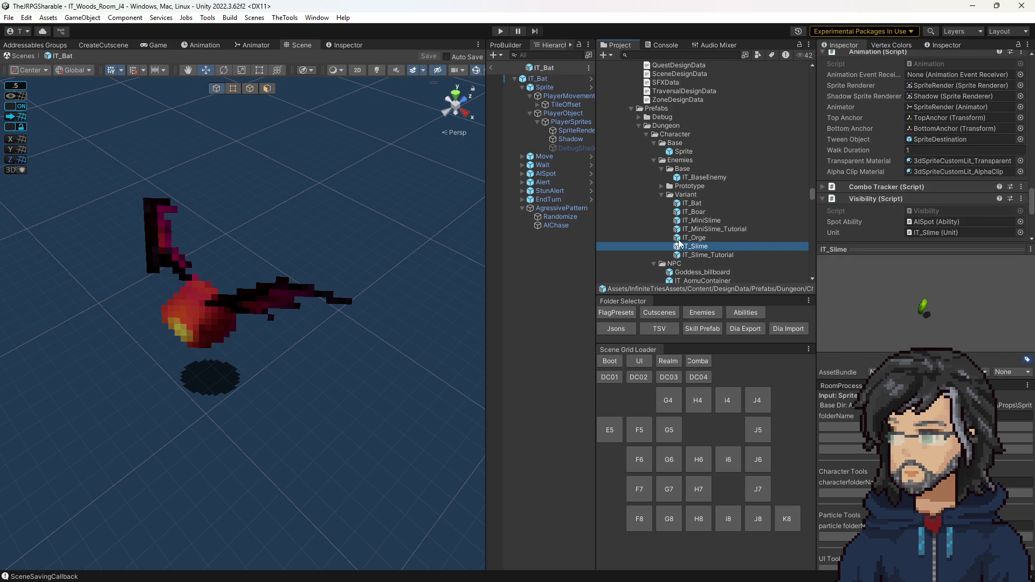
# Select the slime's aggressive AI objects, including AIFoundAFriend and AIAttack, then reopen IT_Bat.
pyautogui.click(564, 243)
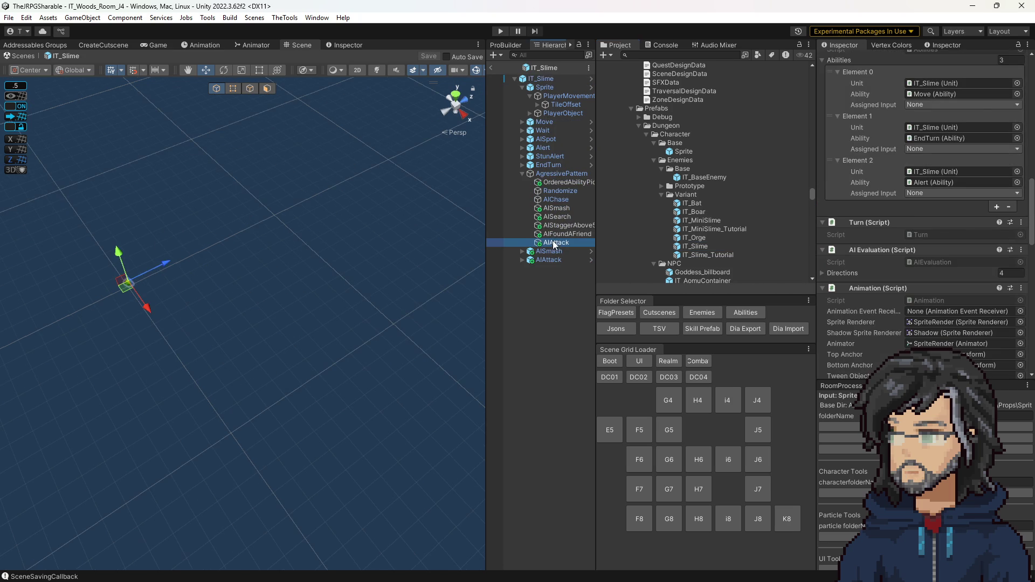
pyautogui.keyDown('shift'); pyautogui.click(557, 183); pyautogui.keyUp('shift')
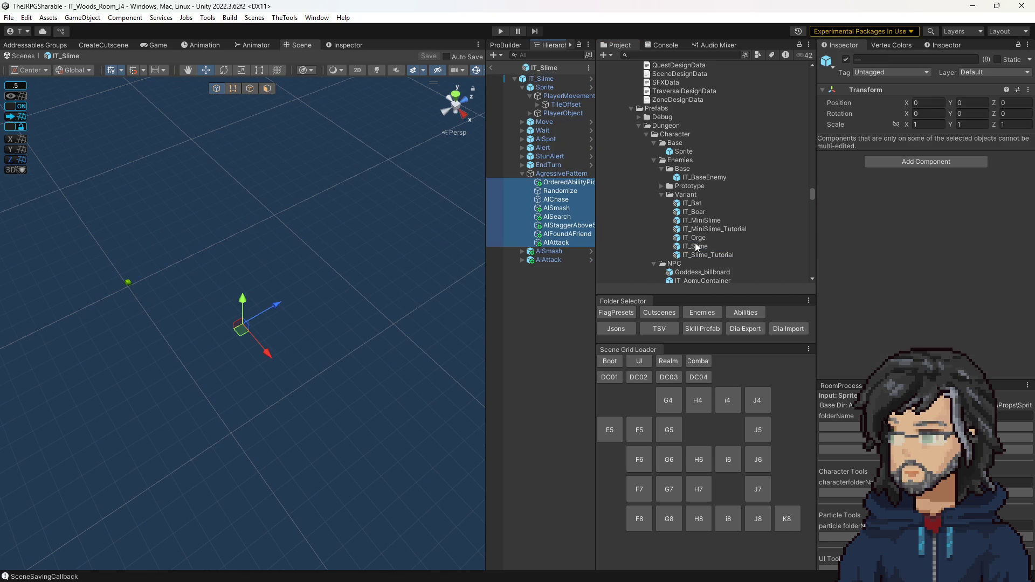
pyautogui.click(561, 218)
pyautogui.click(560, 182)
pyautogui.keyDown('ctrl'); pyautogui.click(559, 209); pyautogui.keyUp('ctrl')
pyautogui.keyDown('ctrl'); pyautogui.click(560, 217); pyautogui.keyUp('ctrl')
pyautogui.keyDown('ctrl'); pyautogui.click(562, 226); pyautogui.keyUp('ctrl')
pyautogui.keyDown('ctrl'); pyautogui.click(563, 234); pyautogui.keyUp('ctrl')
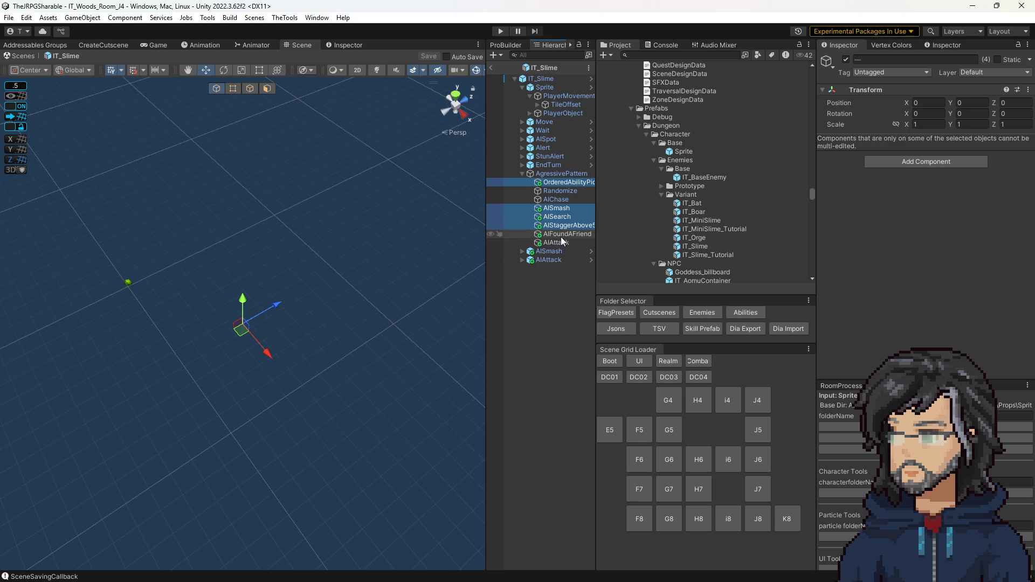
pyautogui.keyDown('ctrl'); pyautogui.click(562, 243); pyautogui.keyUp('ctrl')
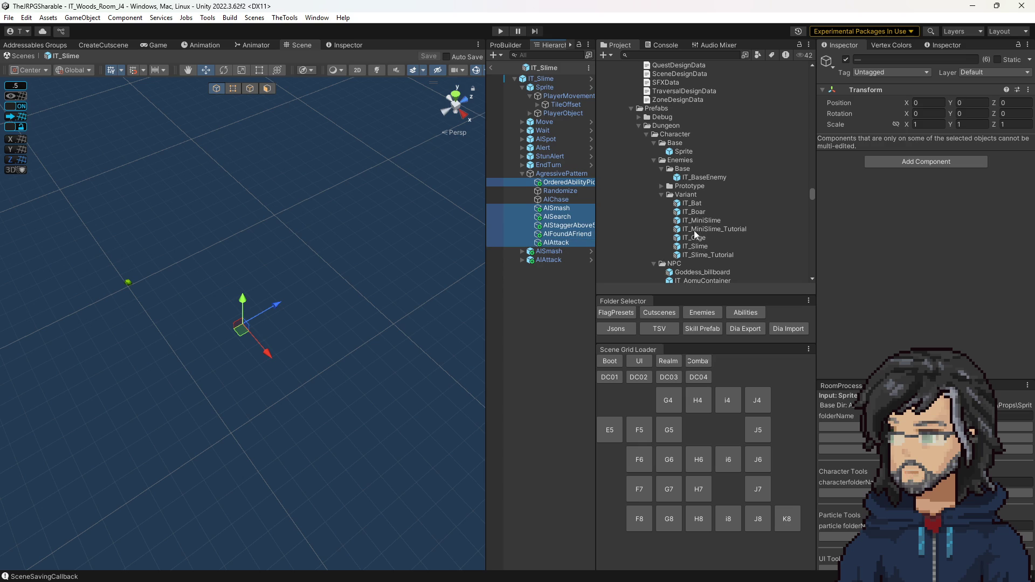
pyautogui.doubleClick(693, 204)
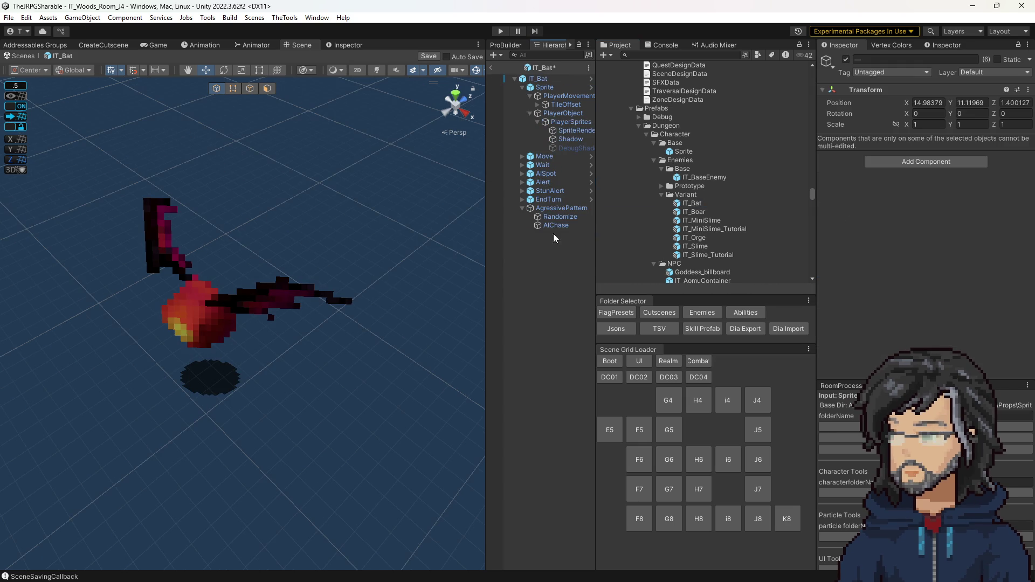
# Paste the slime's AI objects into IT_Bat under AgressivePattern and wire up OrderedAbilityPicker.
pyautogui.hotkey('ctrl', 'v')
pyautogui.moveTo(547, 264); pyautogui.dragTo(547, 262)
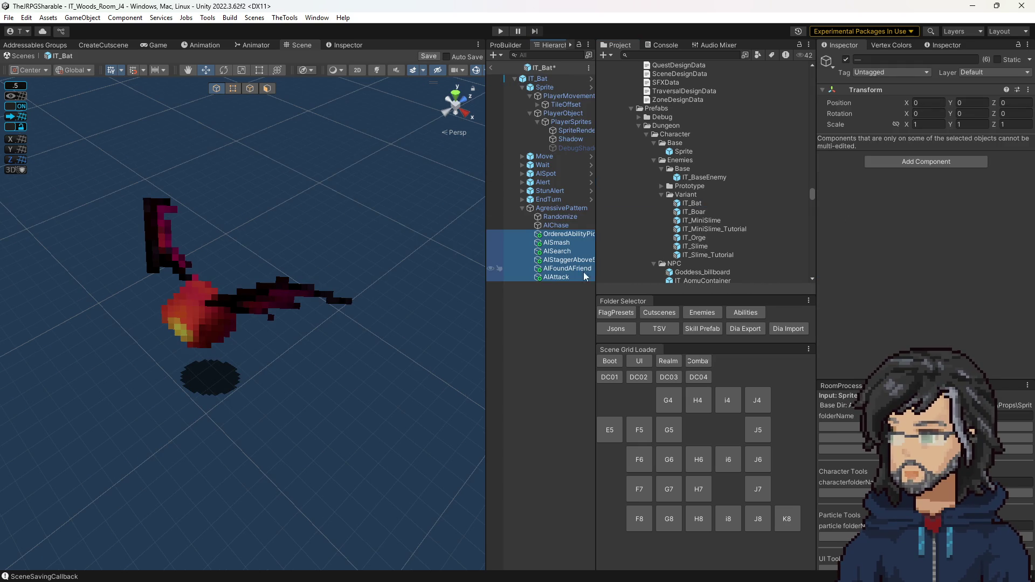
pyautogui.click(566, 234)
pyautogui.click(564, 210)
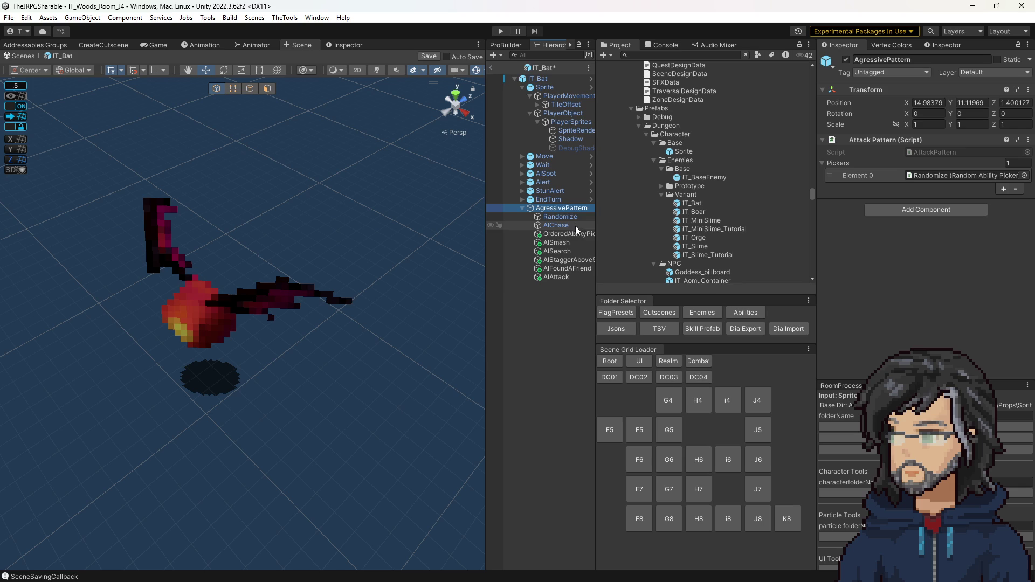
pyautogui.moveTo(574, 233)
pyautogui.mouseDown()
pyautogui.moveTo(912, 168)
pyautogui.moveTo(922, 179)
pyautogui.mouseUp()
pyautogui.click(569, 234)
pyautogui.moveTo(569, 234)
pyautogui.mouseDown()
pyautogui.moveTo(947, 180)
pyautogui.moveTo(931, 183)
pyautogui.mouseUp()
# Add AIAttack as Randomize's second picker alongside AIChase.
pyautogui.click(560, 216)
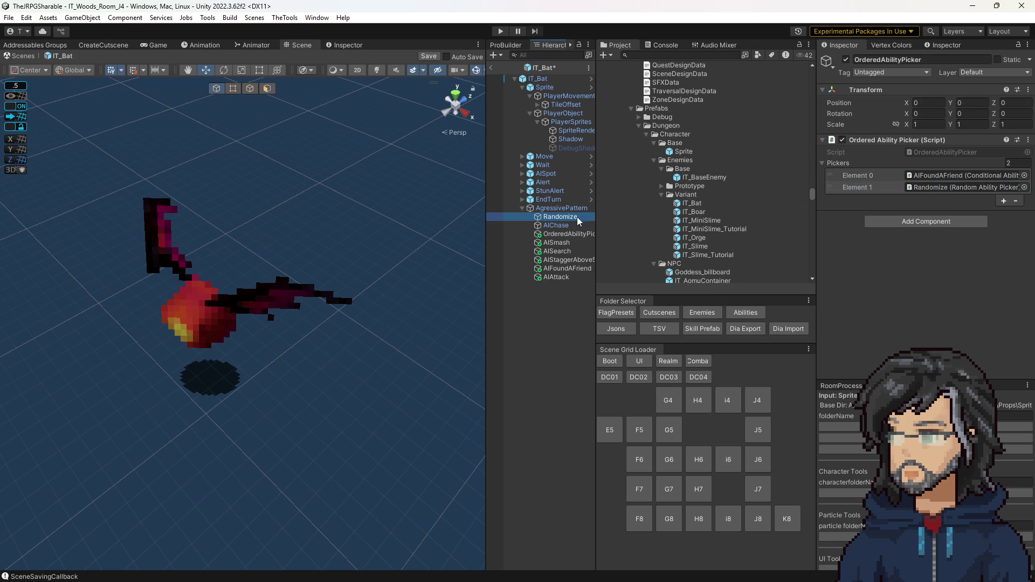
pyautogui.click(1003, 188)
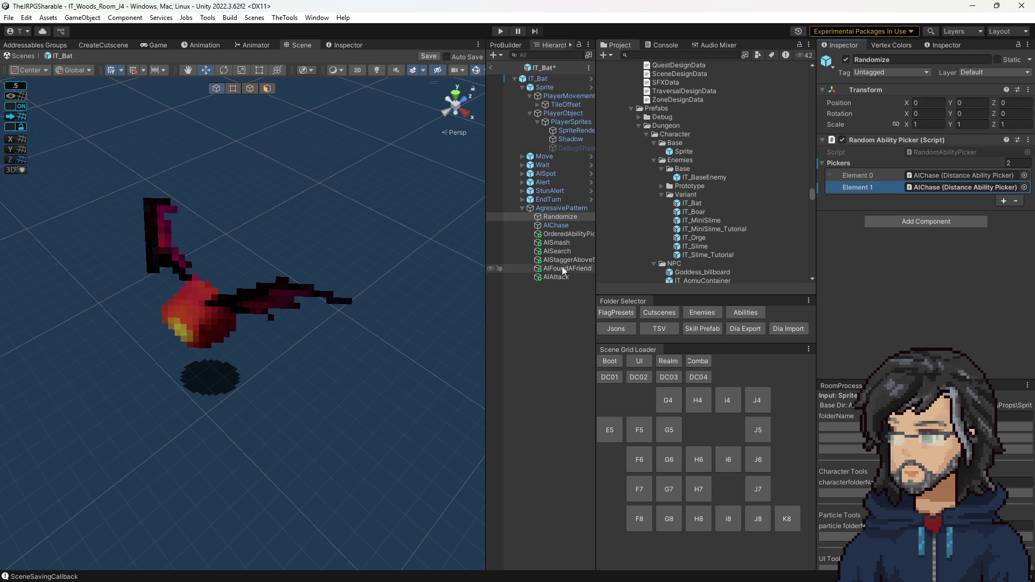
pyautogui.moveTo(549, 277); pyautogui.dragTo(965, 187)
pyautogui.click(546, 270)
pyautogui.click(546, 276)
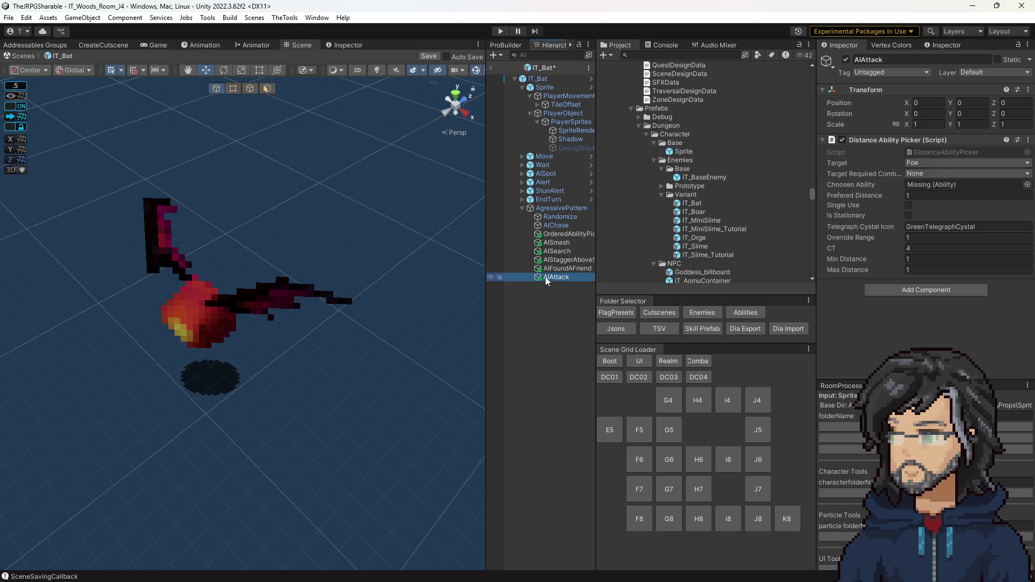
# Save the bat prefab, return to the room, and enter Play mode.
pyautogui.hotkey('ctrl', 's')
pyautogui.click(491, 68)
pyautogui.click(508, 27)
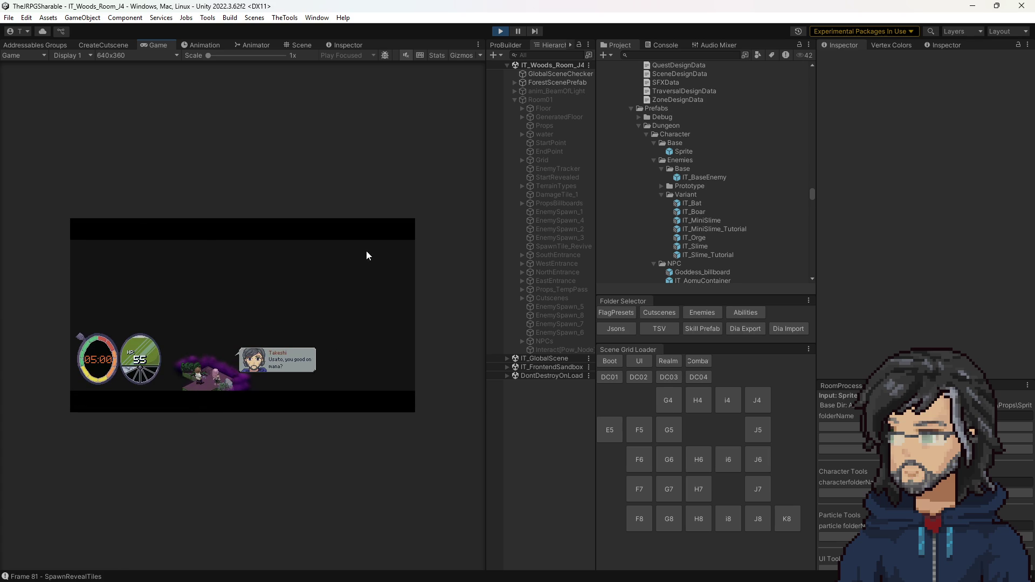
# Stop play, load the IT_Boot scene, run it, and enlarge the Game view to 2x.
pyautogui.click(501, 33)
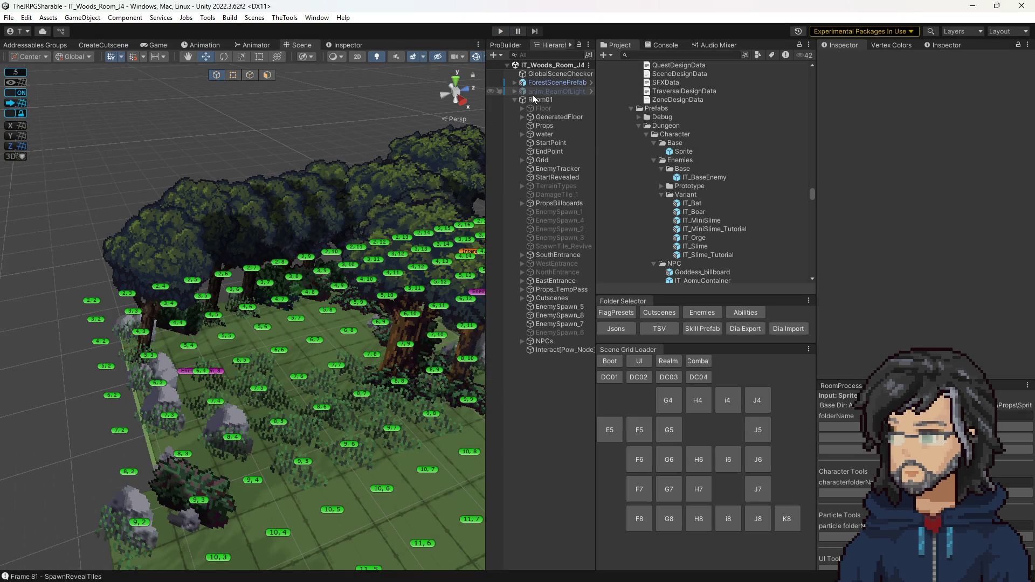
pyautogui.click(610, 361)
pyautogui.click(500, 31)
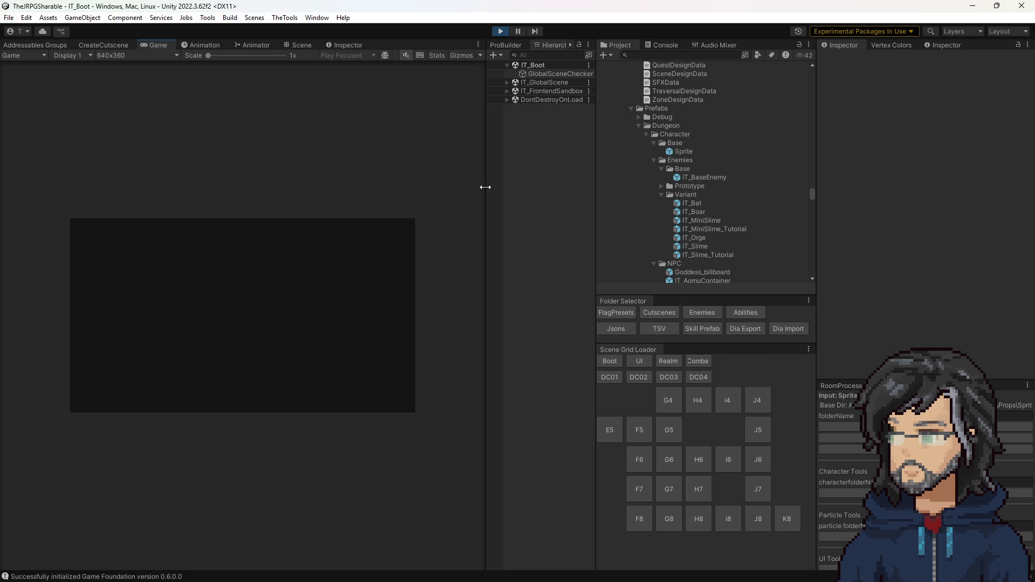
pyautogui.moveTo(485, 192); pyautogui.dragTo(731, 183)
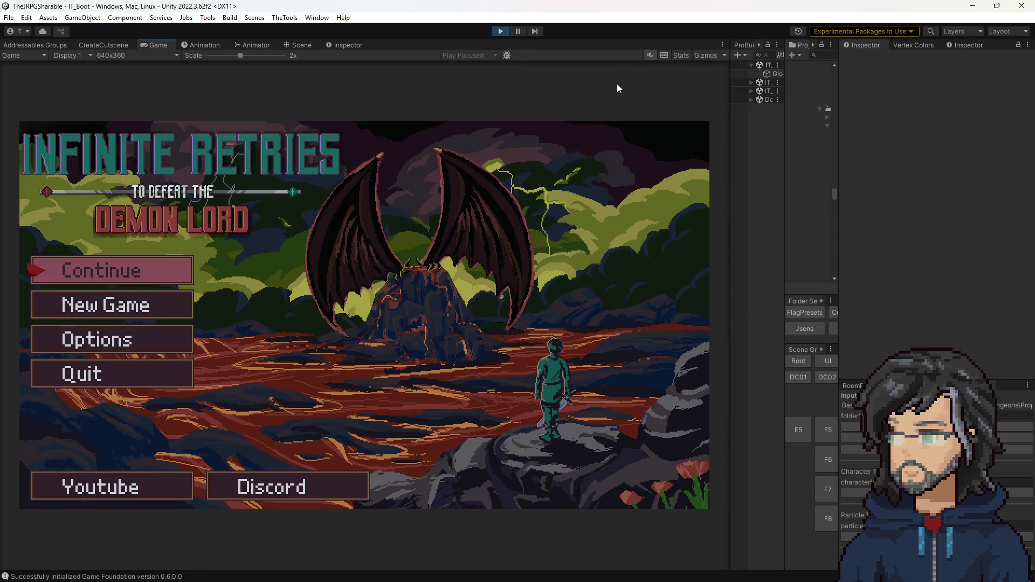
# Choose Continue on the title screen and load a save slot from the list.
pyautogui.press('Return')
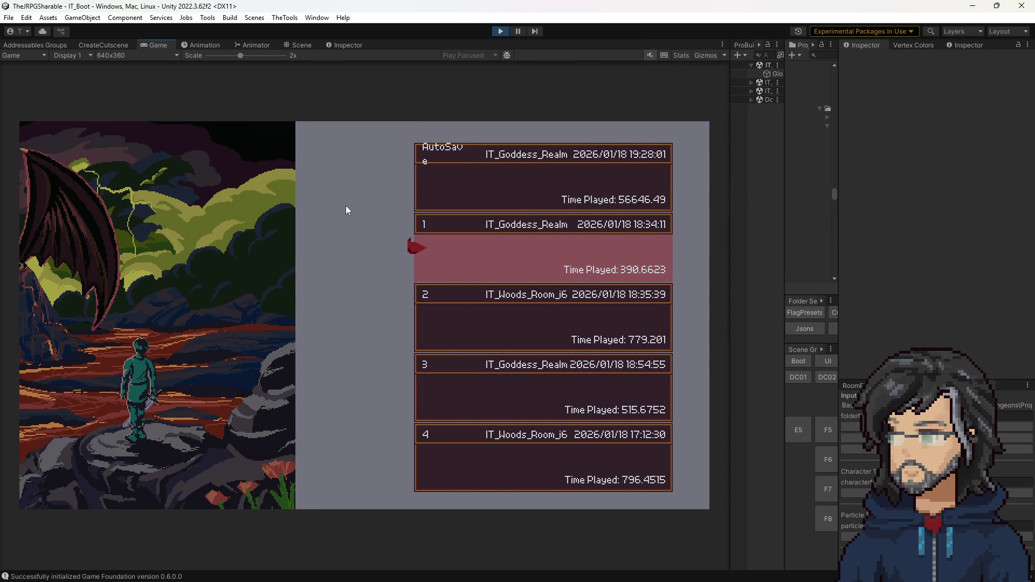
pyautogui.press('Up')
pyautogui.press('Return')
pyautogui.press('Return')
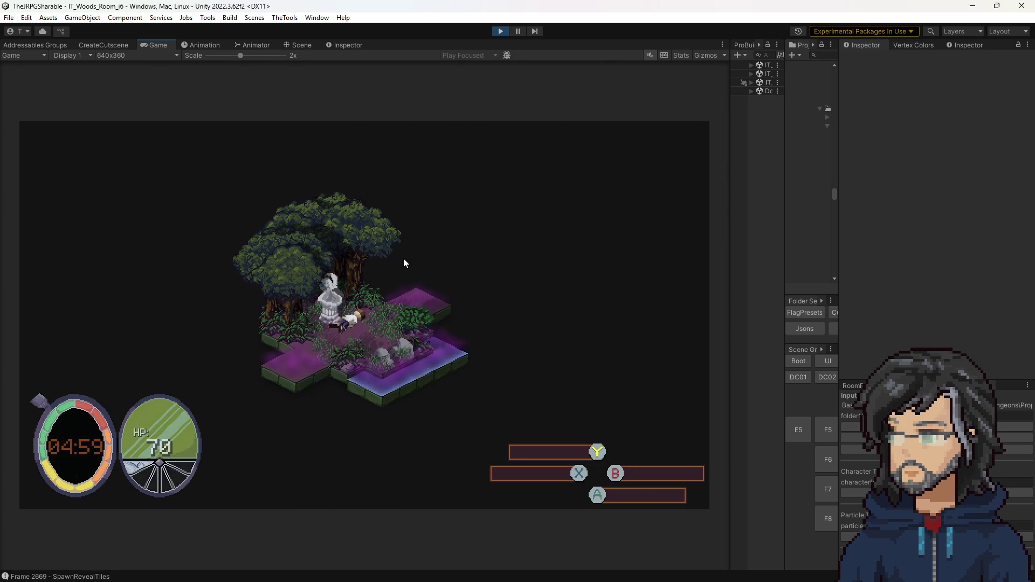
# Walk through the woods rooms past the slimes toward the bat.
pyautogui.press('w')
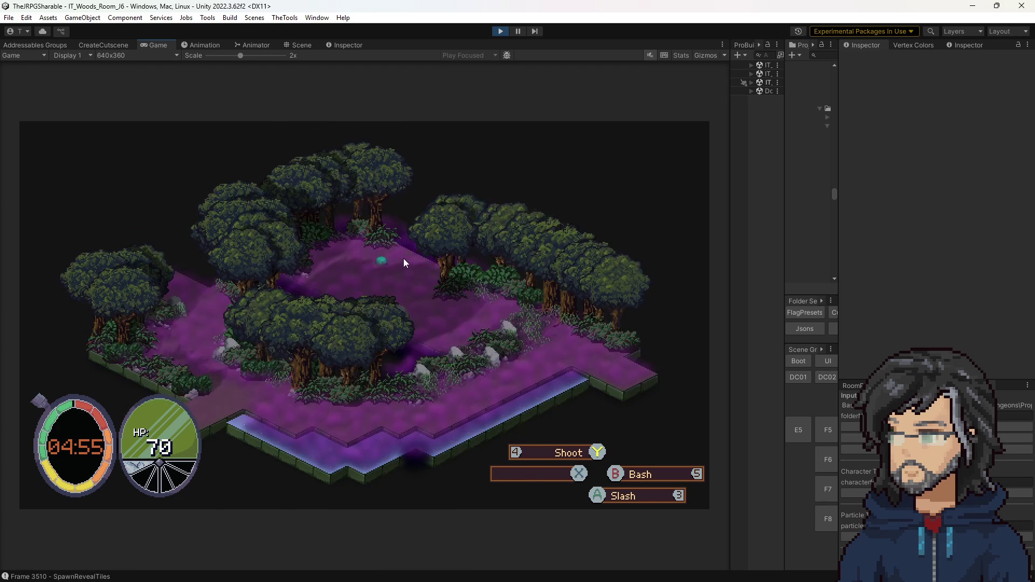
pyautogui.press('a')
pyautogui.press('w')
pyautogui.press('a')
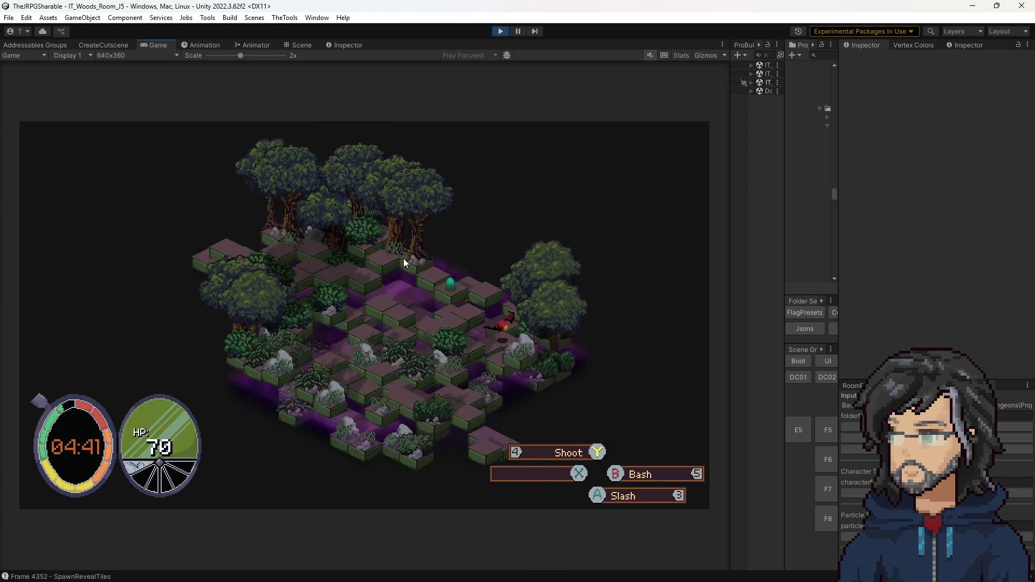
pyautogui.press('a')
pyautogui.press('a')
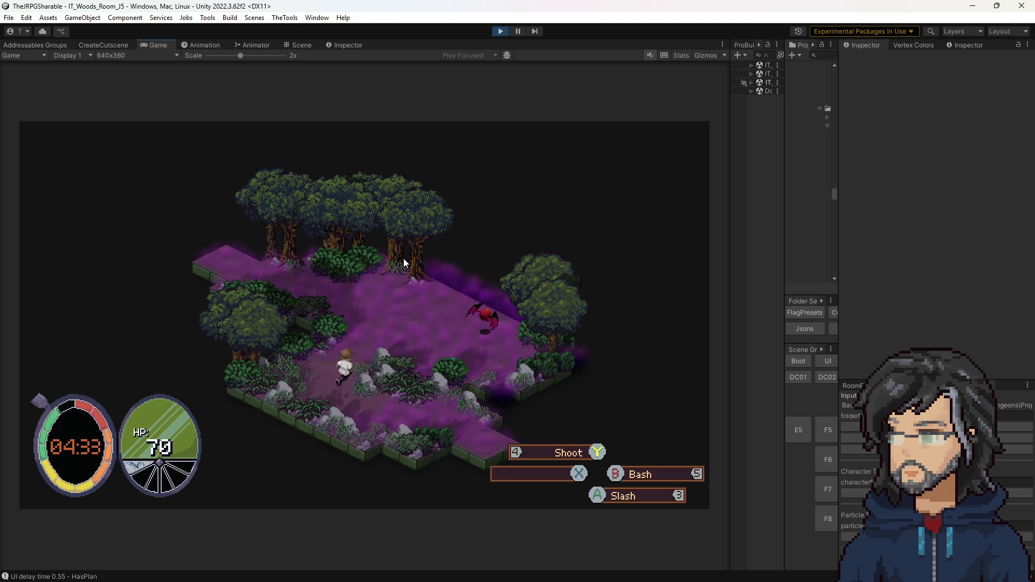
pyautogui.press('w')
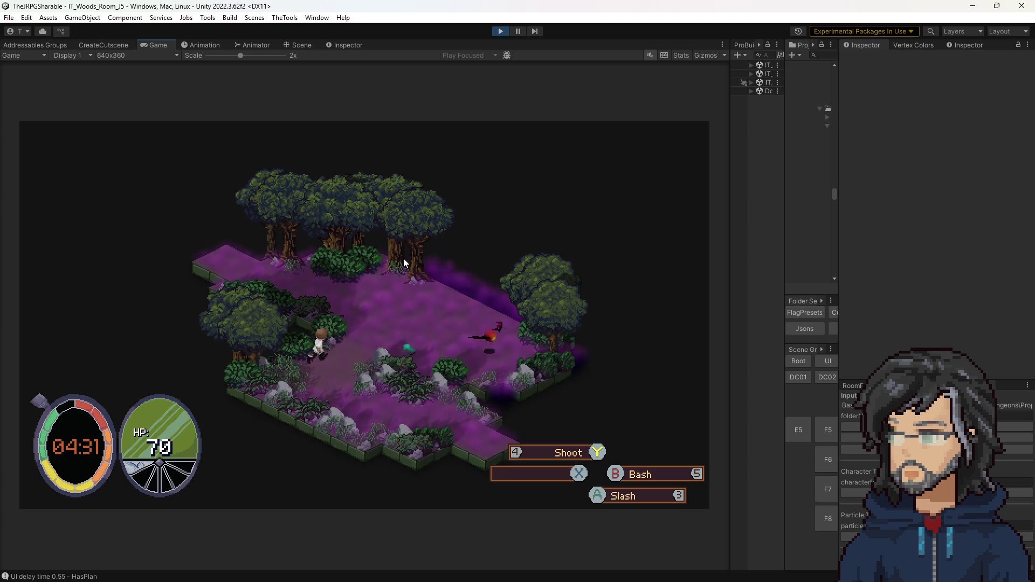
# Defeat the red bat, open the chest for the PowerRoot Crystal, and head left.
pyautogui.press('d')
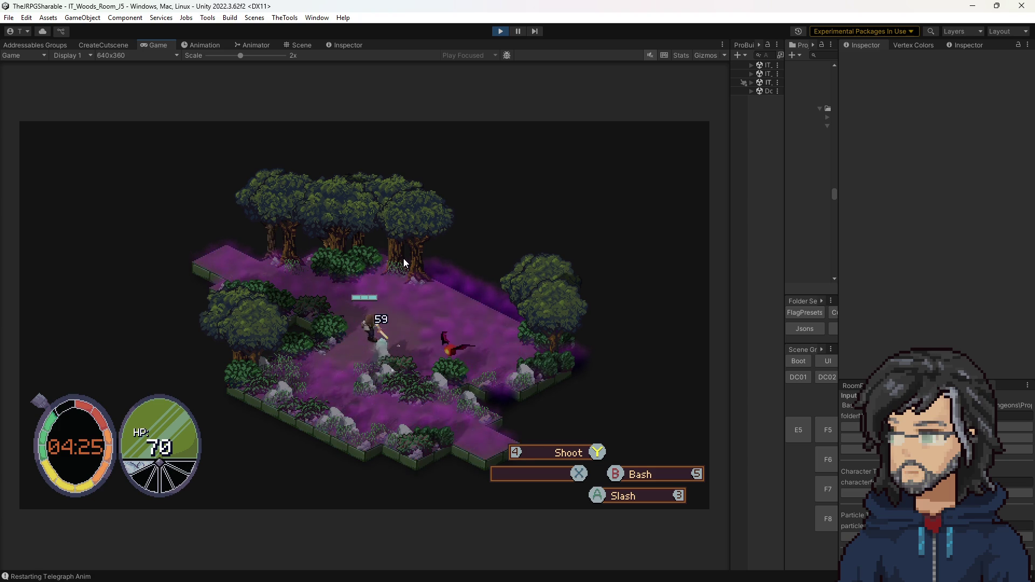
pyautogui.press('d')
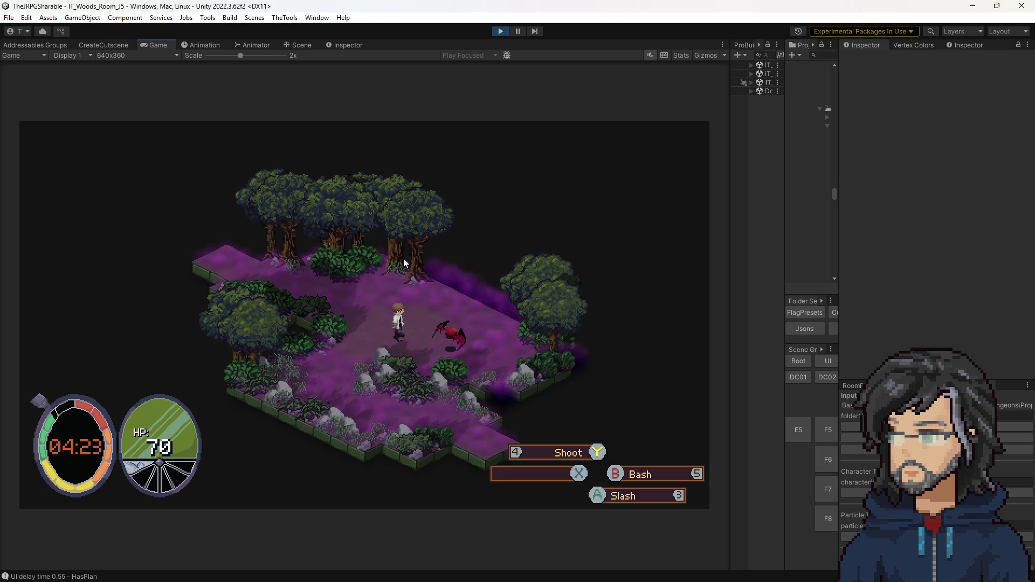
pyautogui.press('d')
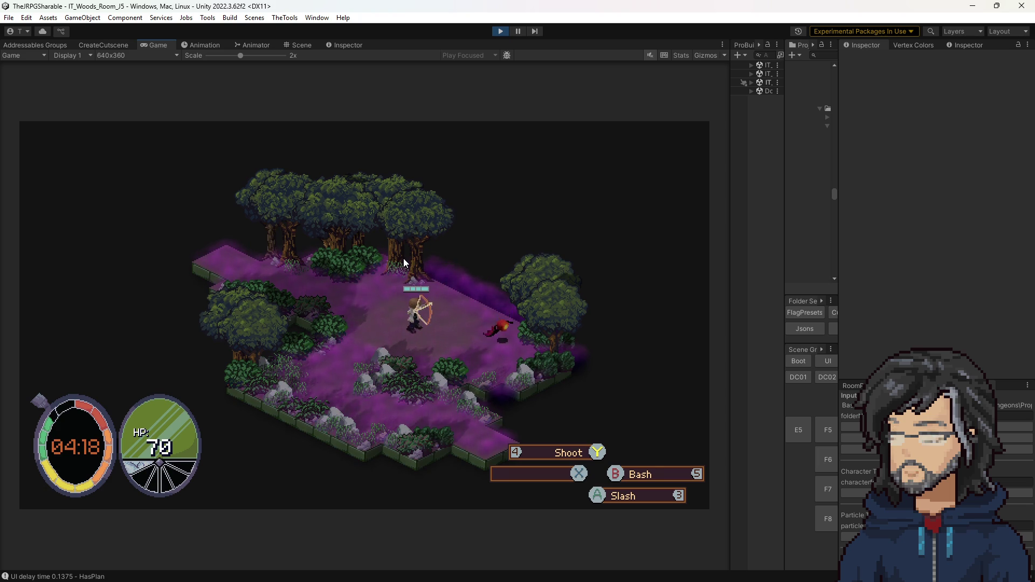
pyautogui.press('d')
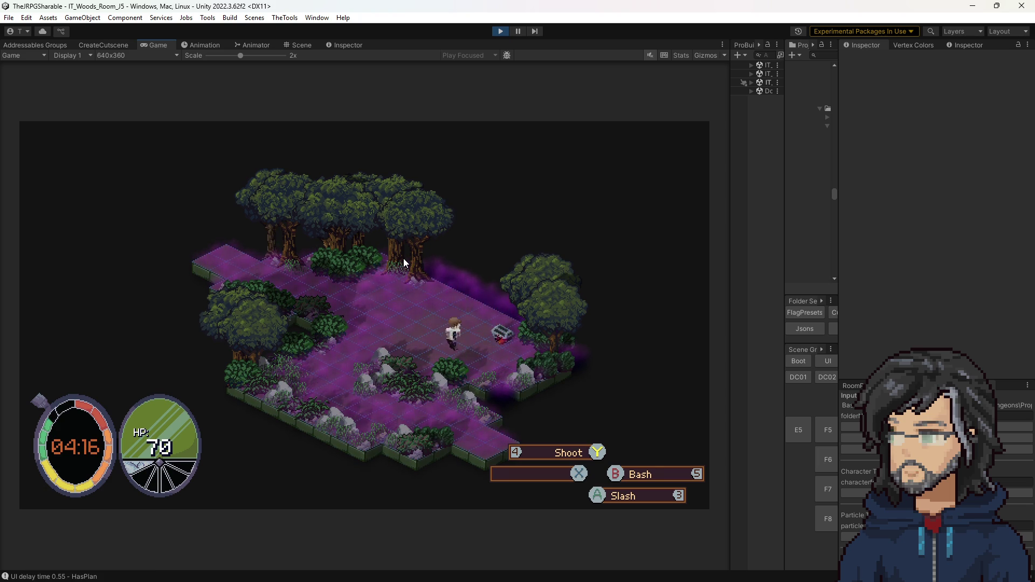
pyautogui.press('a')
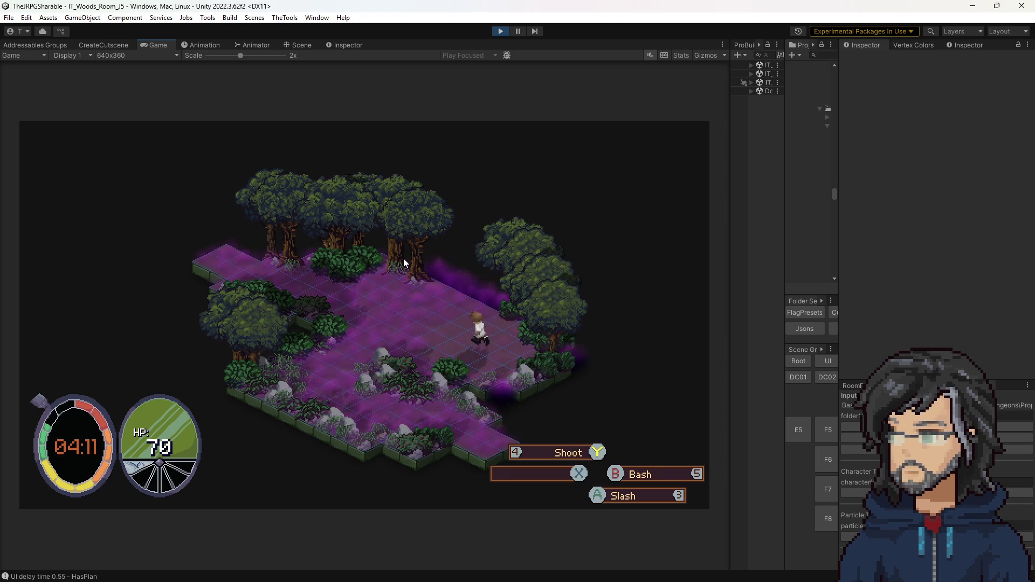
pyautogui.press('a')
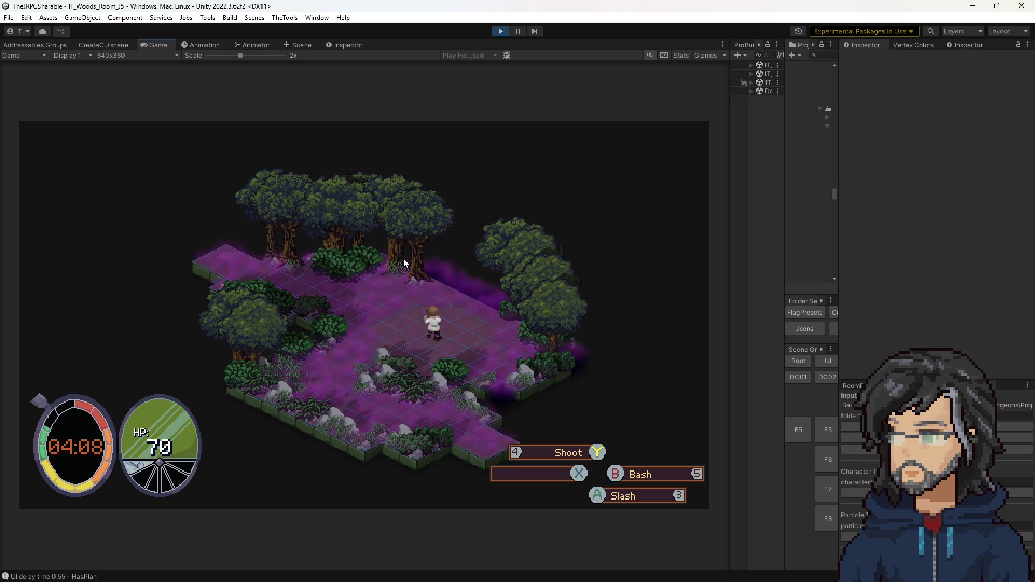
pyautogui.press('a')
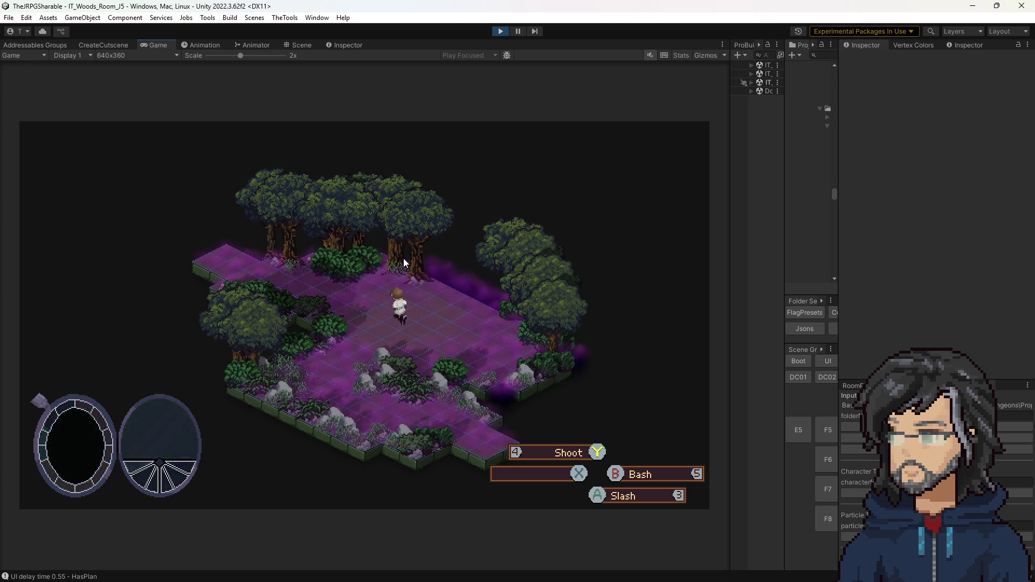
pyautogui.press('a')
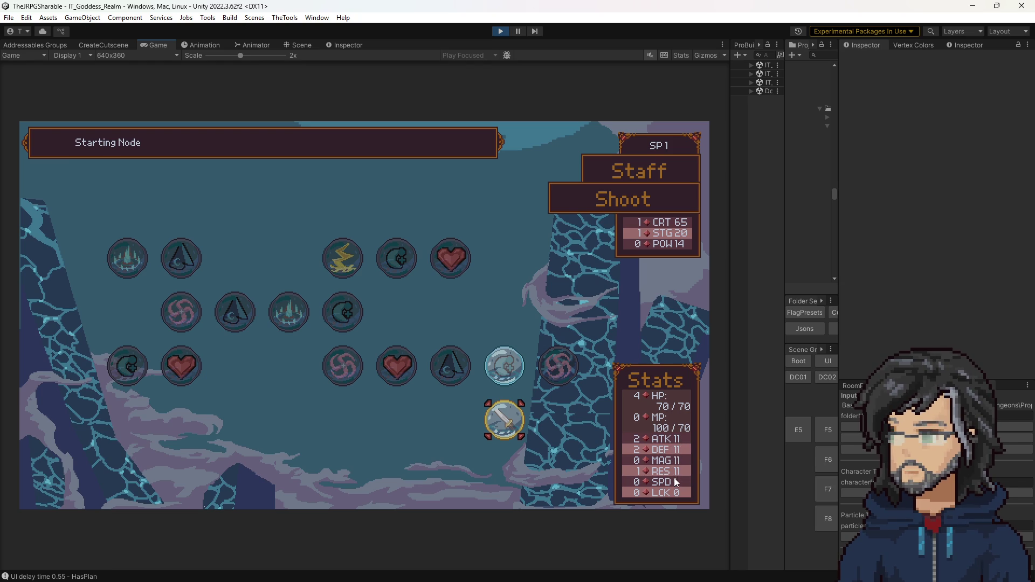
pyautogui.press('Escape')
pyautogui.press('Left')
pyautogui.press('Left')
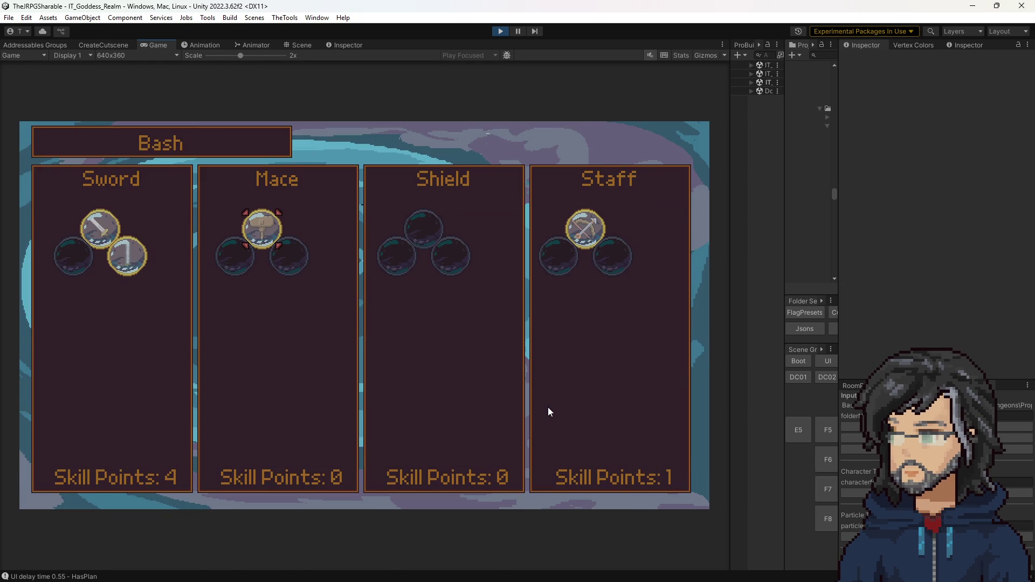
pyautogui.press('Return')
pyautogui.press('Left')
pyautogui.press('Left')
pyautogui.press('Left')
pyautogui.press('Down')
pyautogui.press('Up')
pyautogui.press('Right')
pyautogui.press('Right')
pyautogui.press('Right')
pyautogui.press('Down')
pyautogui.press('Up')
pyautogui.press('Down')
pyautogui.press('Escape')
pyautogui.press('Left')
pyautogui.press('Return')
pyautogui.press('Escape')
pyautogui.press('Return')
pyautogui.press('Escape')
pyautogui.press('Return')
pyautogui.press('Right')
pyautogui.press('Right')
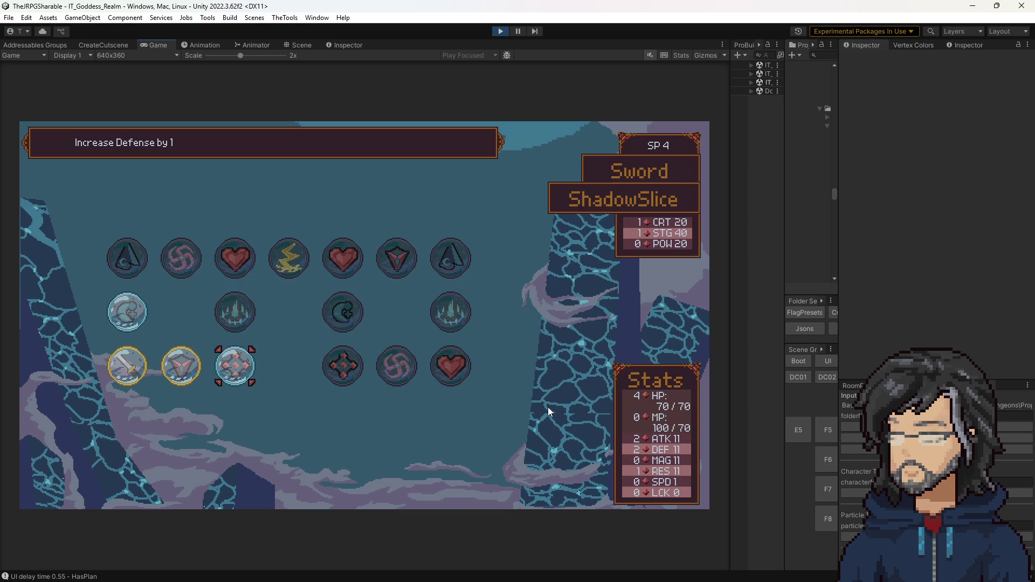
pyautogui.press('Return')
pyautogui.press('Return')
pyautogui.press('Up')
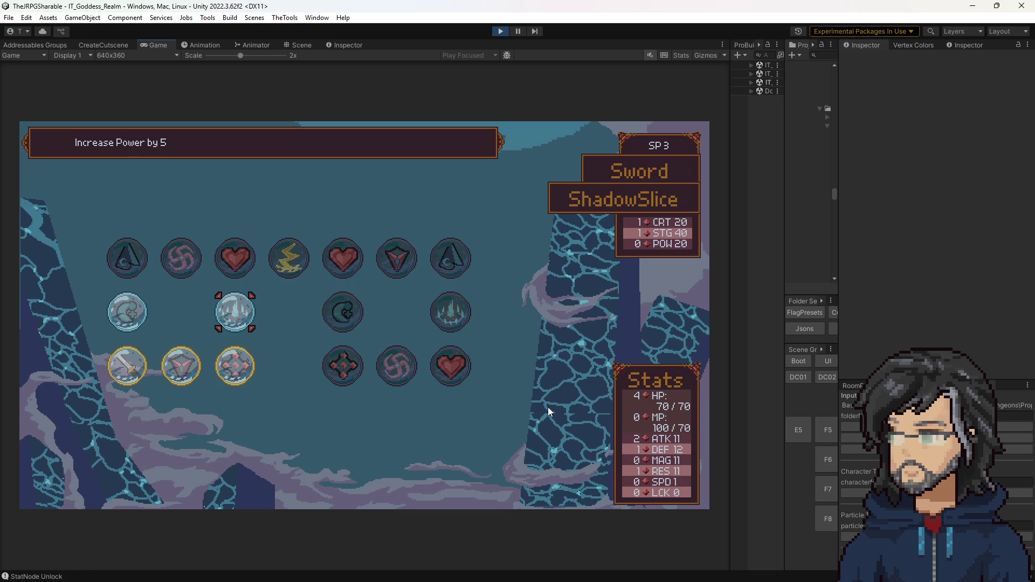
pyautogui.press('Left')
pyautogui.press('Left')
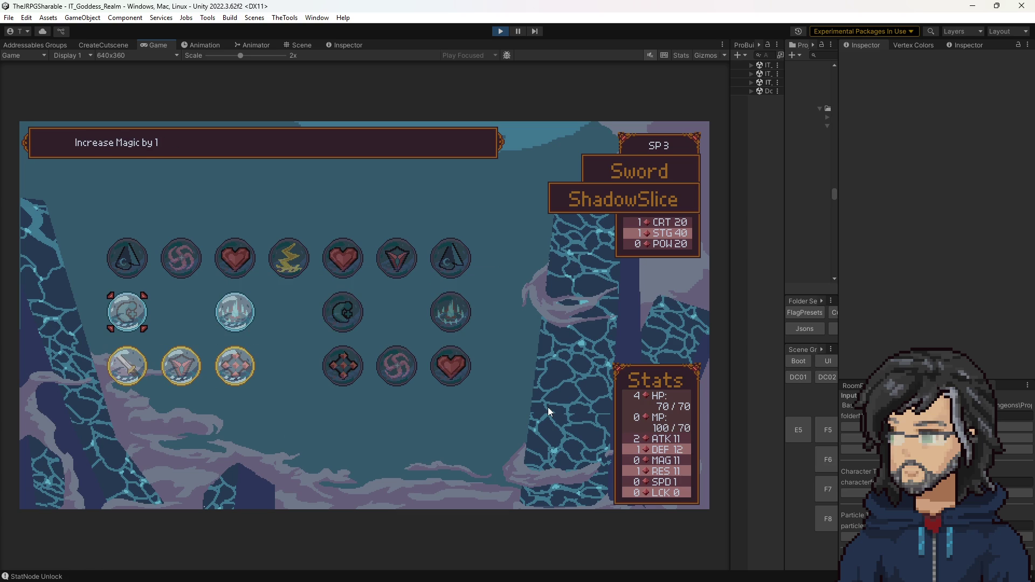
pyautogui.press('Escape')
pyautogui.press('Up')
pyautogui.press('Right')
pyautogui.press('Right')
pyautogui.press('Left')
pyautogui.press('Right')
pyautogui.press('Up')
pyautogui.press('Right')
pyautogui.press('Right')
pyautogui.press('Return')
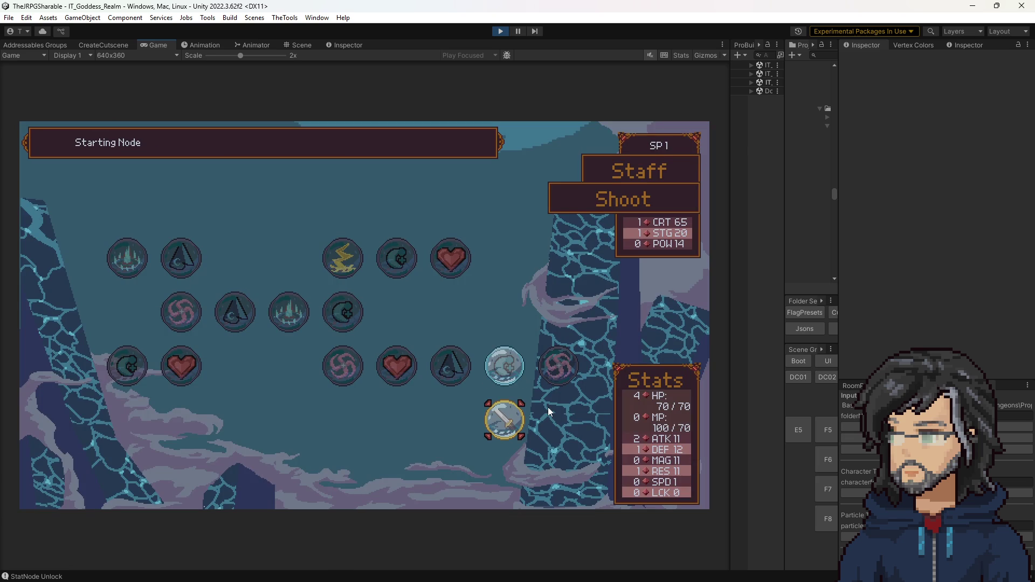
pyautogui.press('Left')
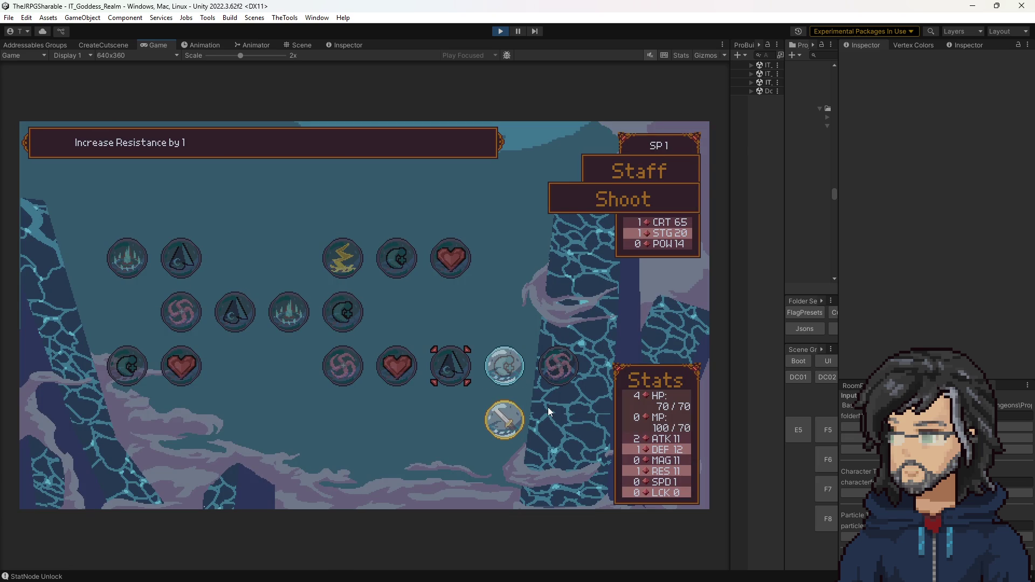
pyautogui.press('Escape')
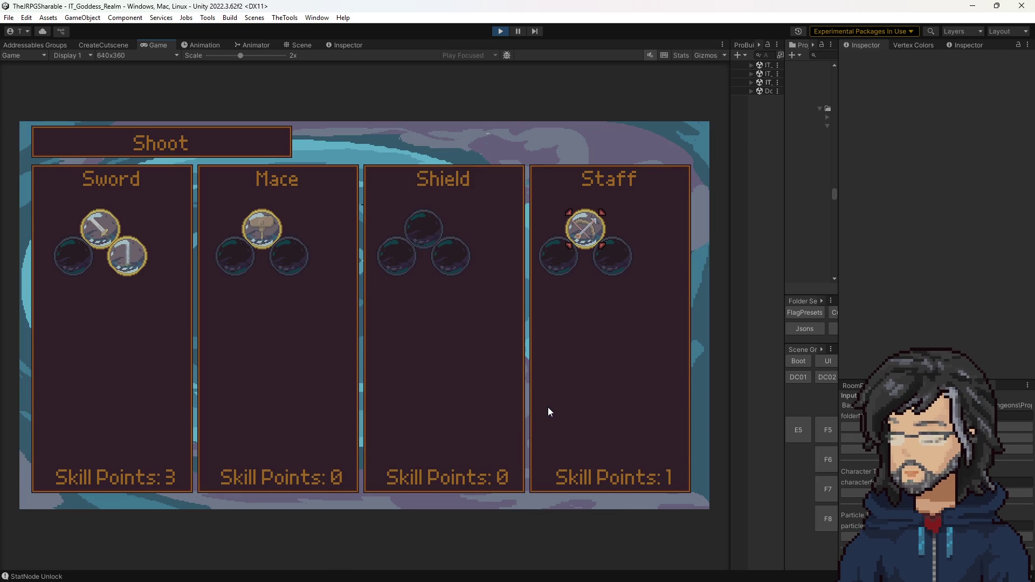
pyautogui.press('Escape')
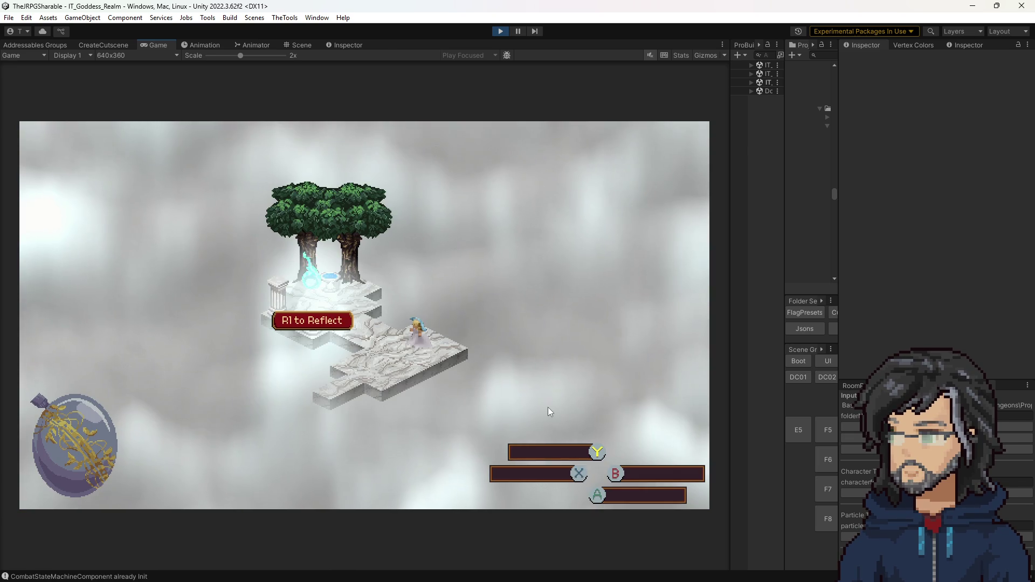
pyautogui.press('e')
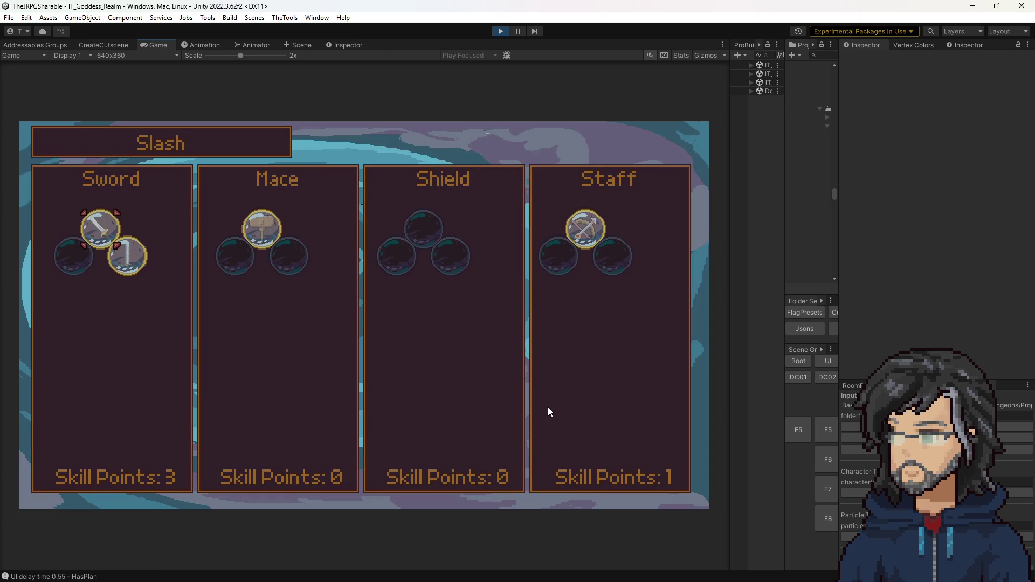
pyautogui.press('Left')
pyautogui.press('Return')
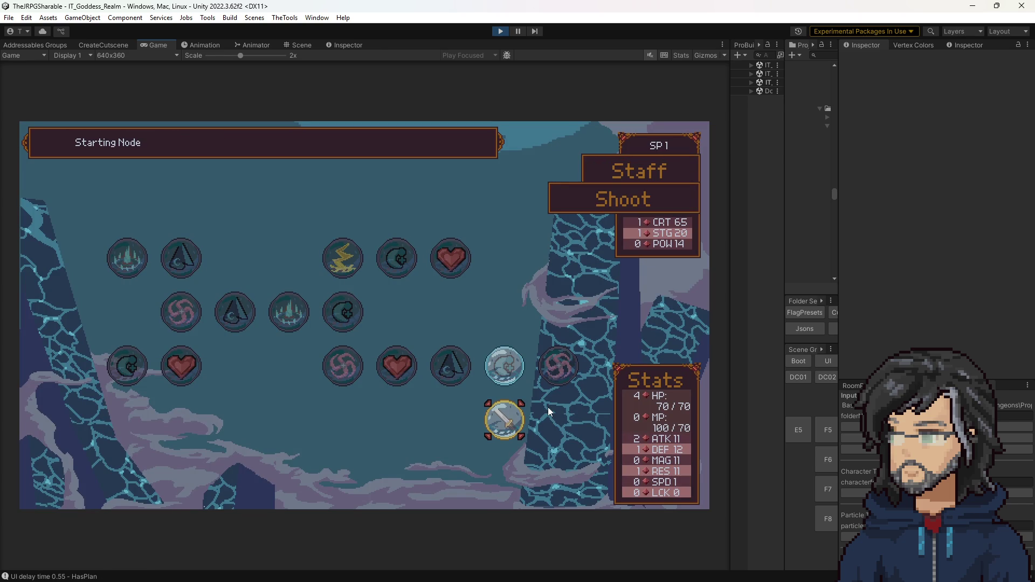
pyautogui.press('Escape')
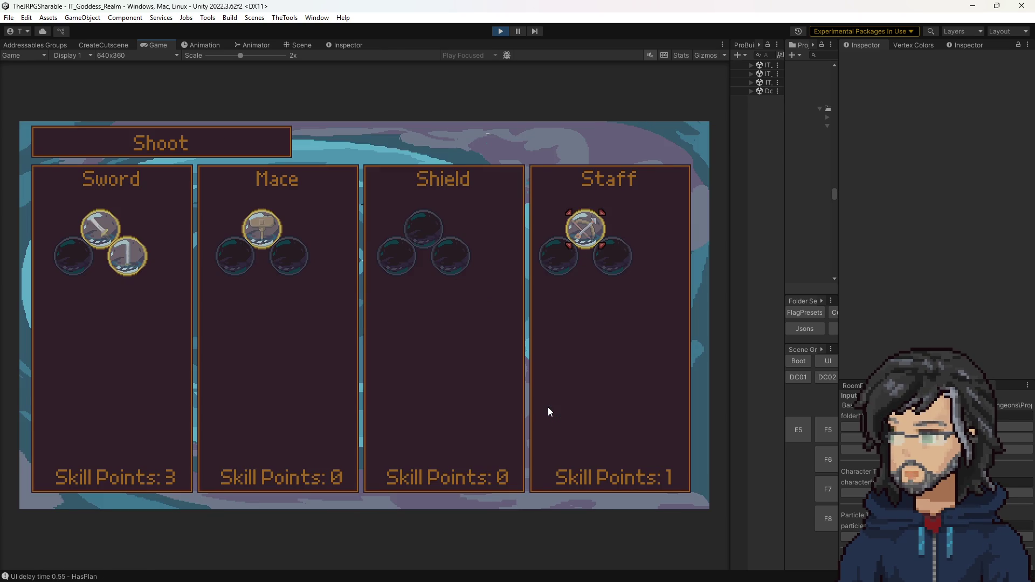
pyautogui.press('Escape')
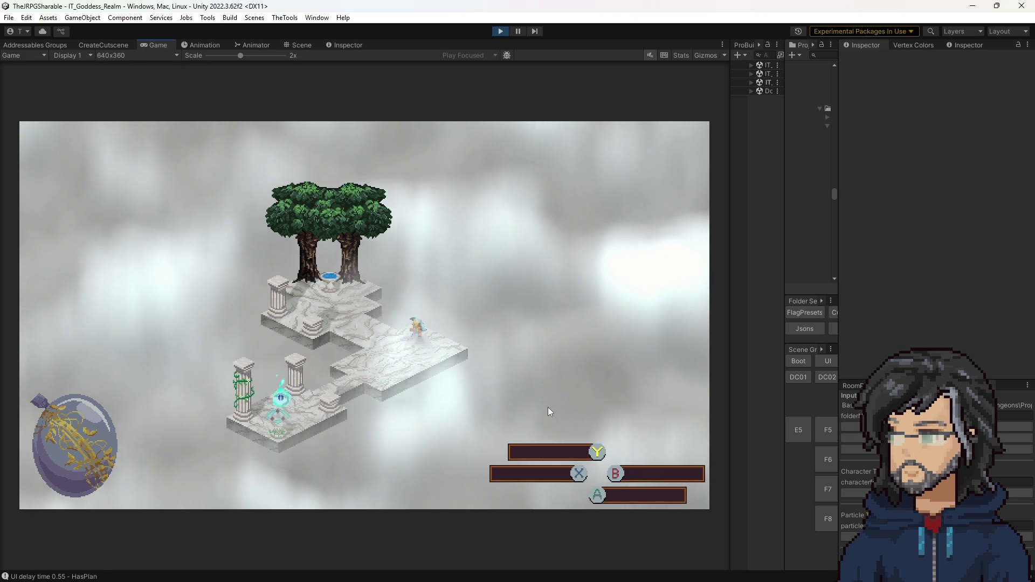
# Travel by the world map to Northern Trail, then confirm the character's move in IT_Woods_Room_I5.
pyautogui.press('m')
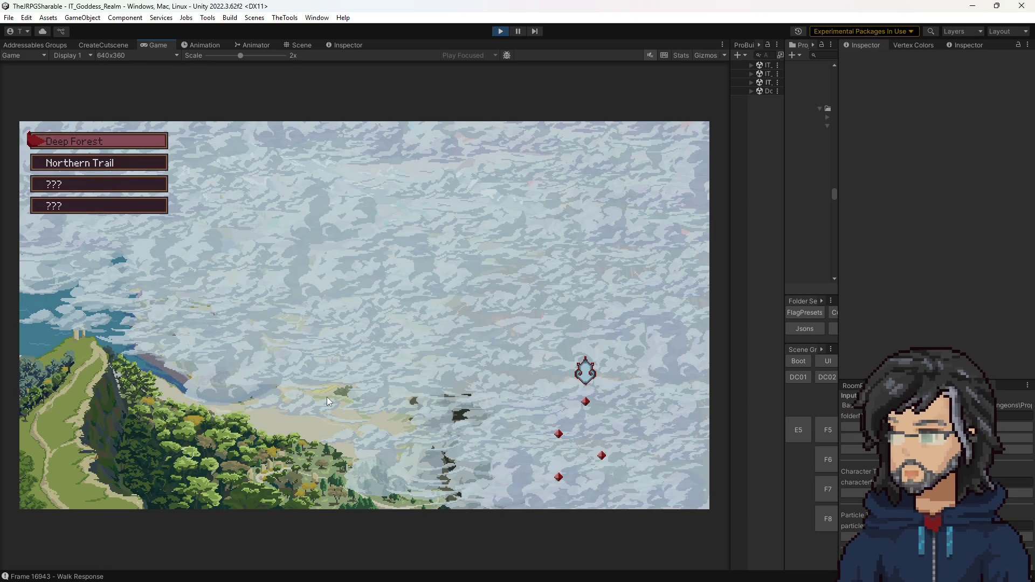
pyautogui.press('Down')
pyautogui.press('m')
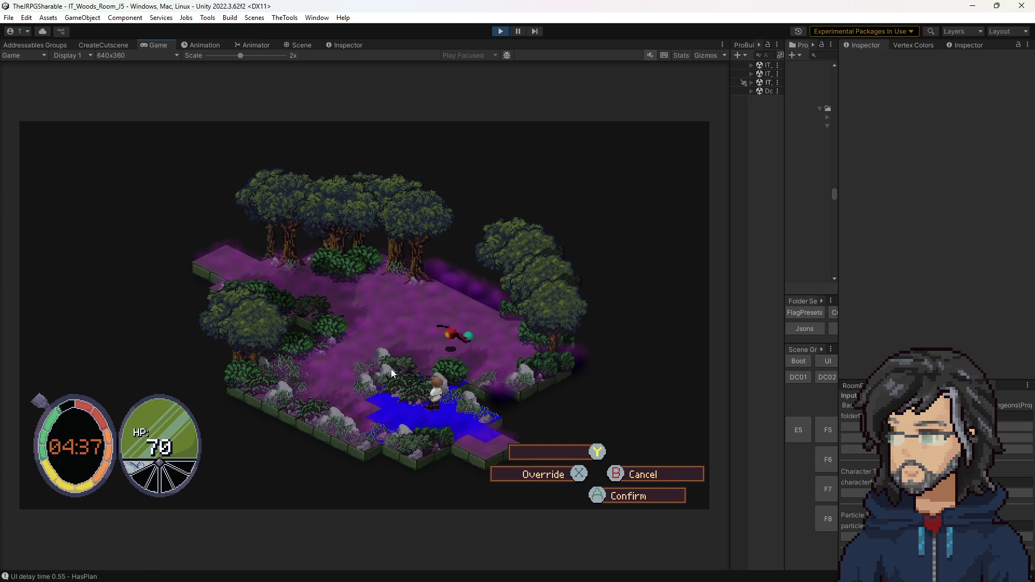
pyautogui.press('Return')
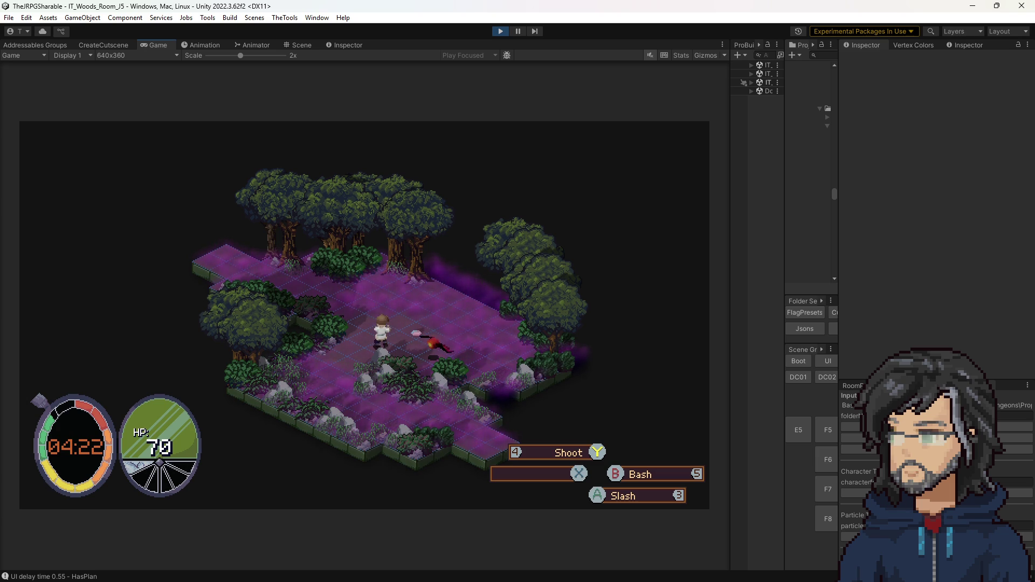
pyautogui.hotkey('alt', 'Tab')
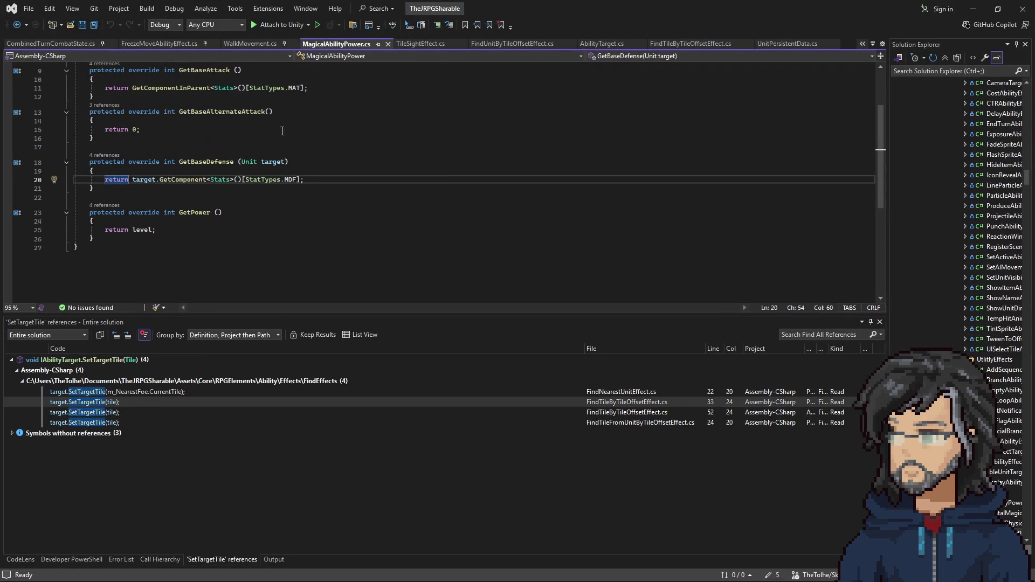
pyautogui.scroll(1, 297, 186)
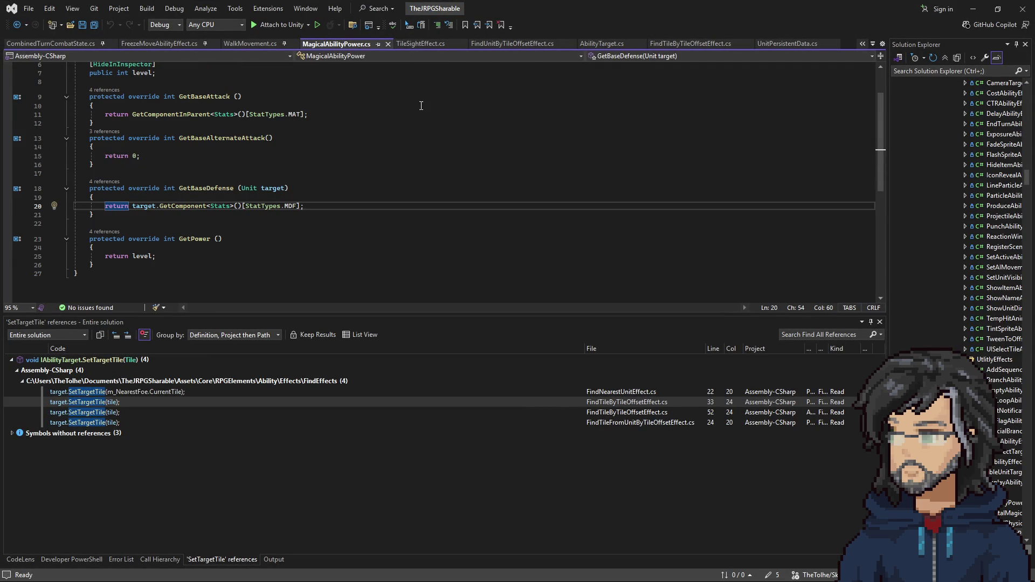
pyautogui.click(973, 8)
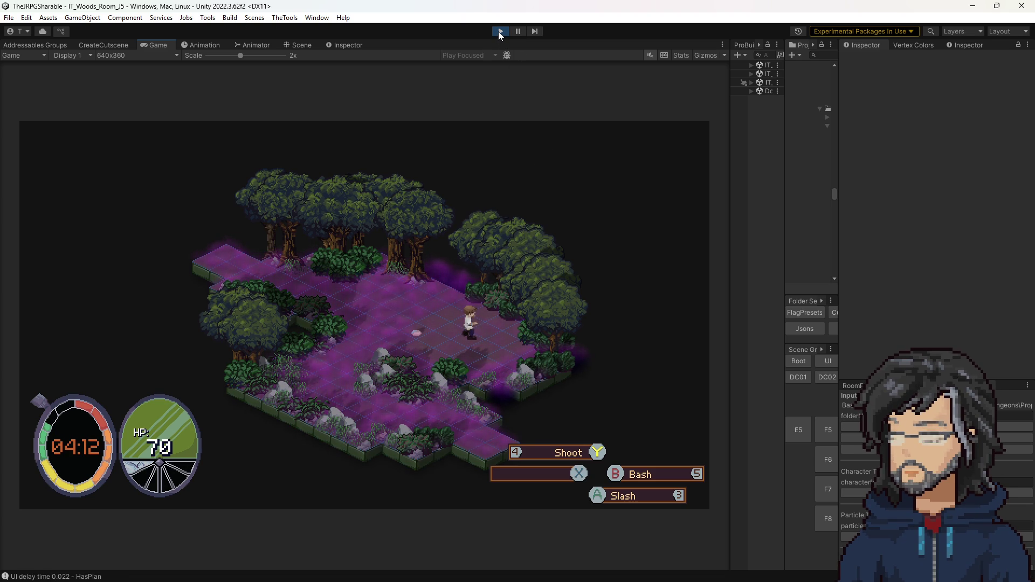
# Walk the hero up-left across the room onto the exit tile.
pyautogui.press('w')
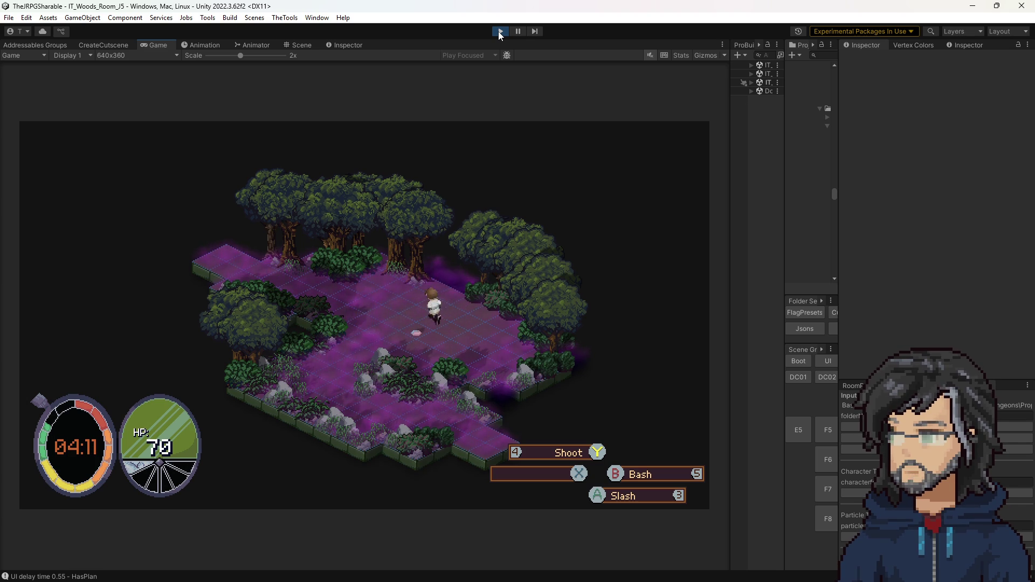
pyautogui.press('w')
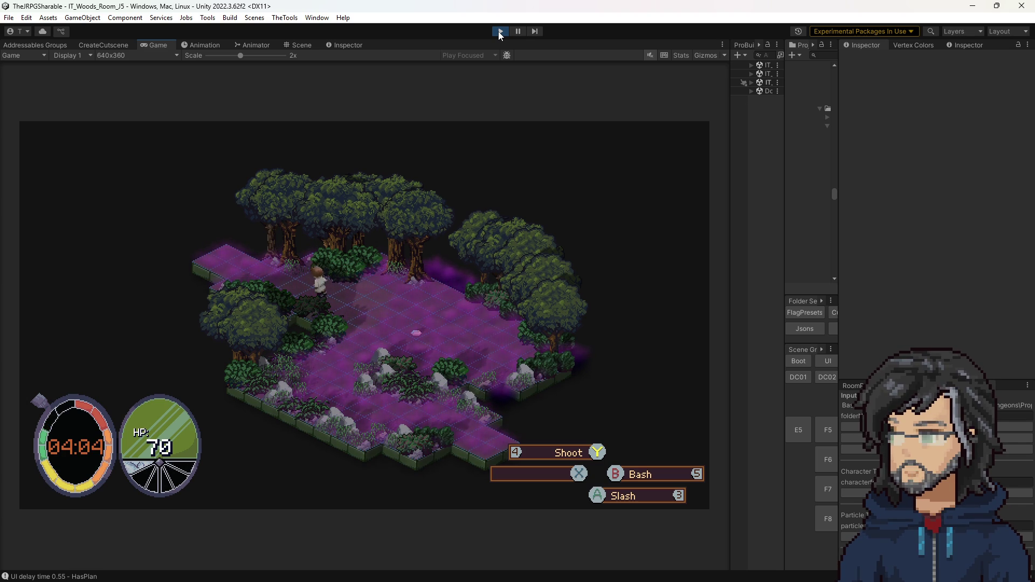
pyautogui.press('w')
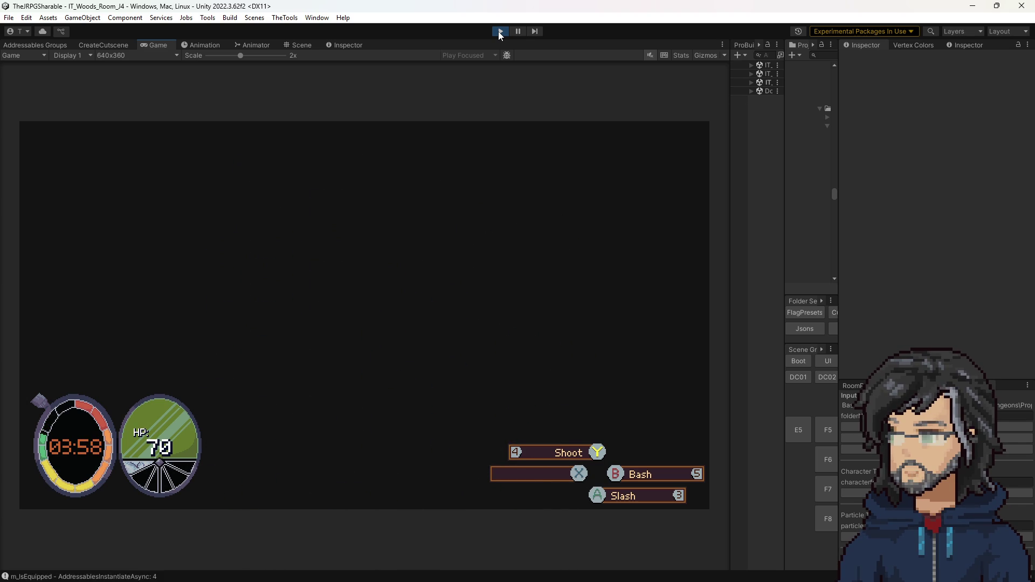
# Walk up the path in IT_Woods_Room_I4 toward the far enemy, then stop the playtest.
pyautogui.press('w')
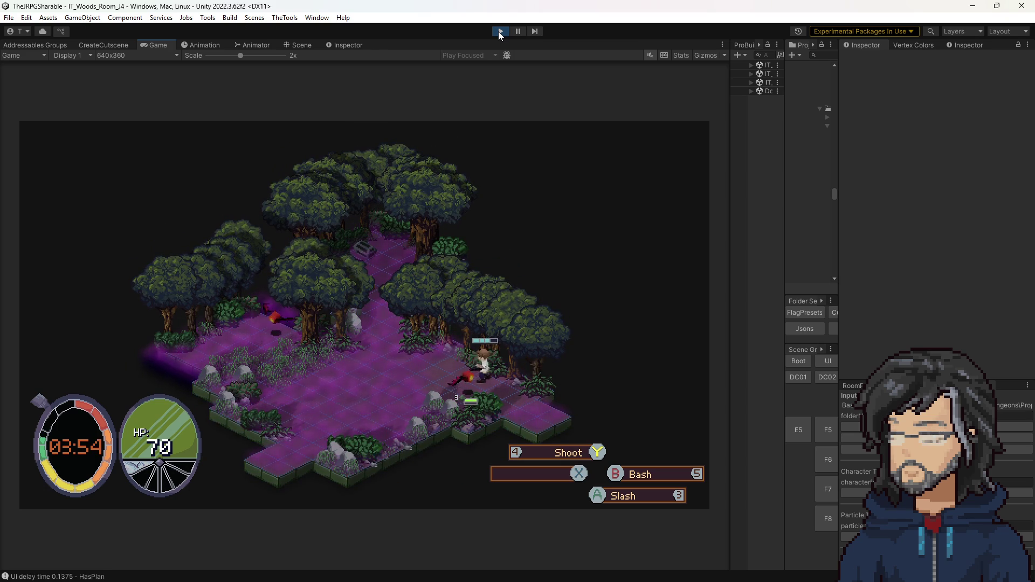
pyautogui.press('w')
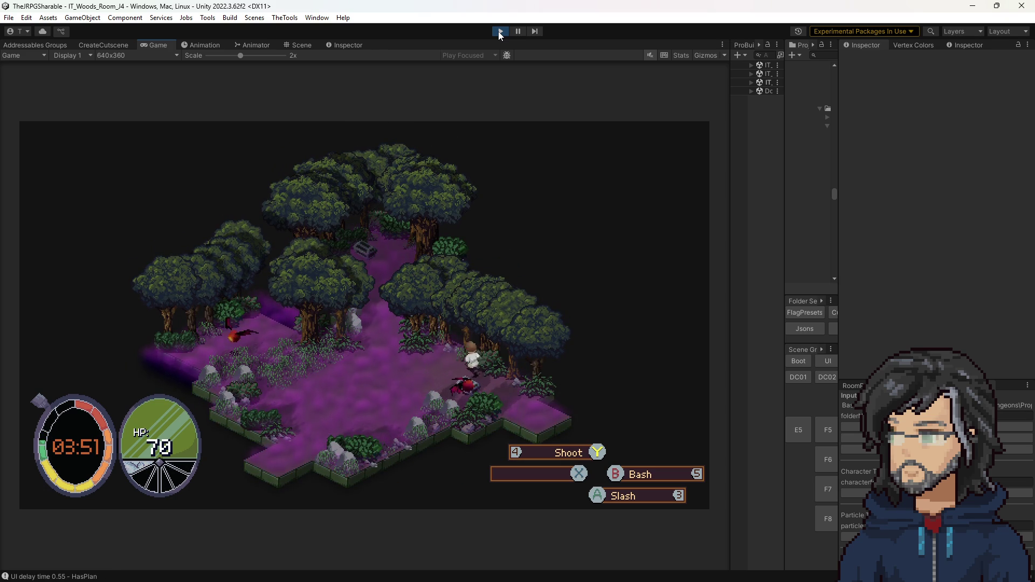
pyautogui.press('w')
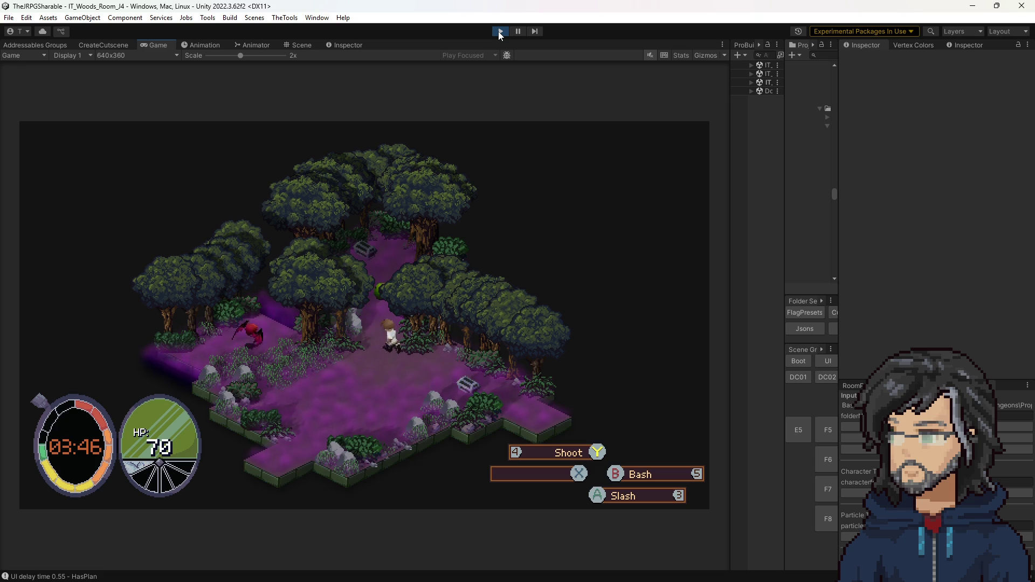
pyautogui.press('w')
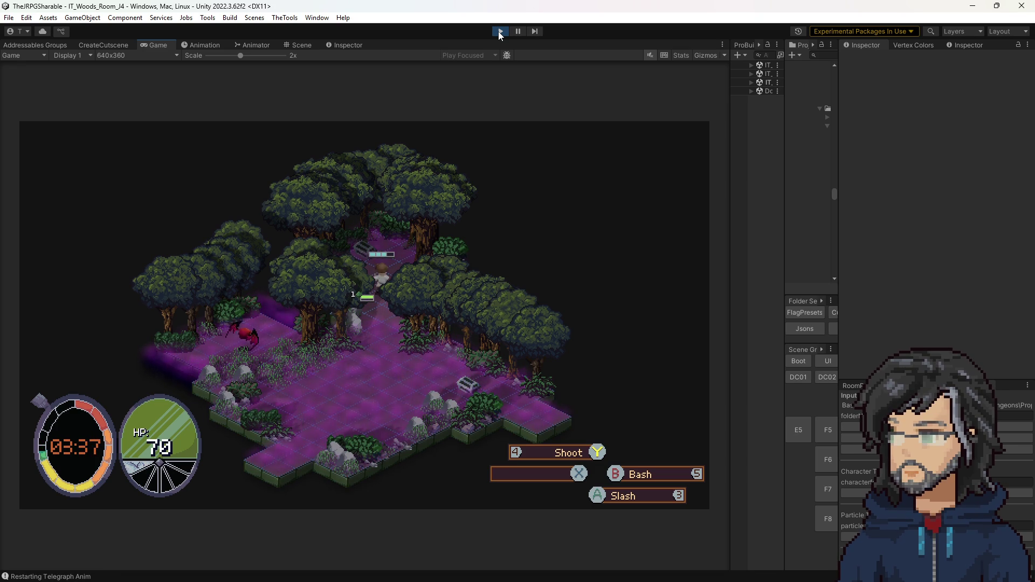
pyautogui.click(500, 31)
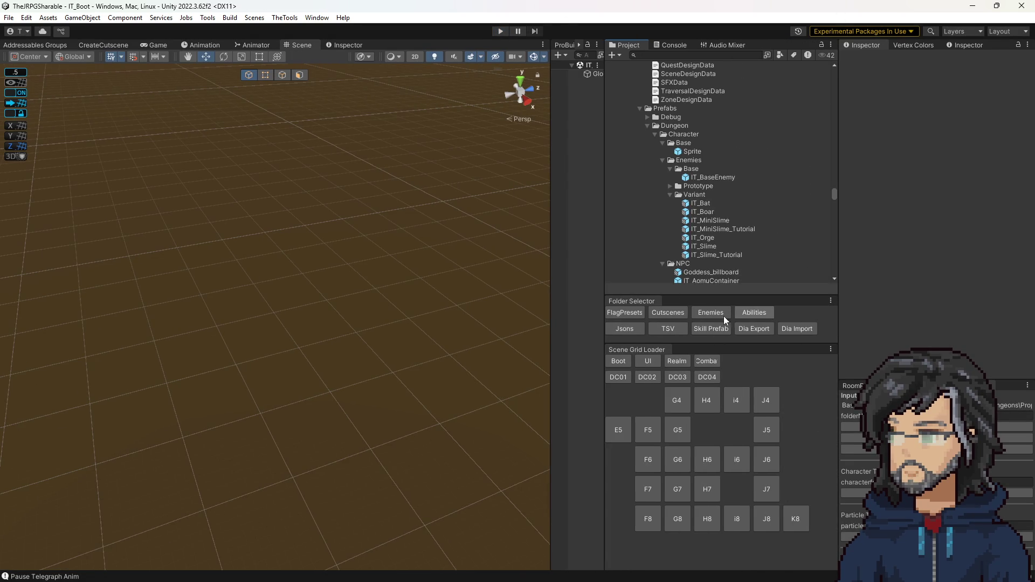
# In the Enemies prefab folder, select IT_Slime and check its Hp value.
pyautogui.click(709, 312)
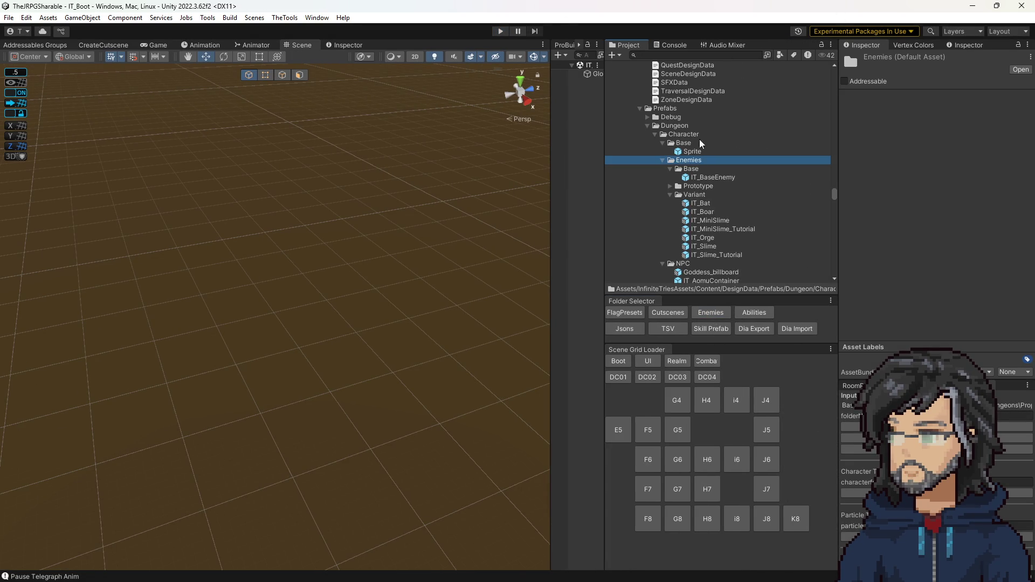
pyautogui.click(703, 246)
pyautogui.scroll(-5, 944, 191)
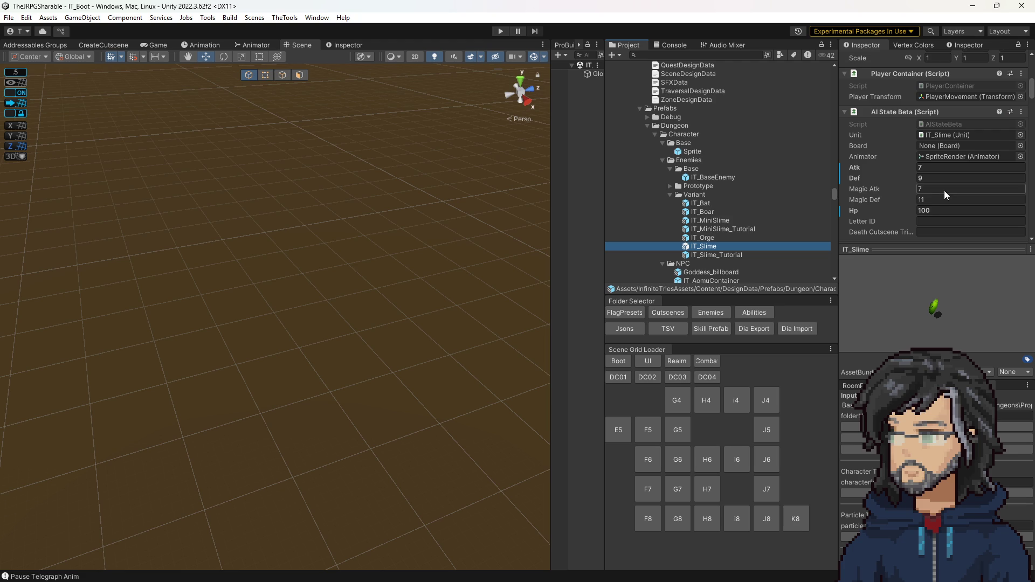
pyautogui.click(935, 211)
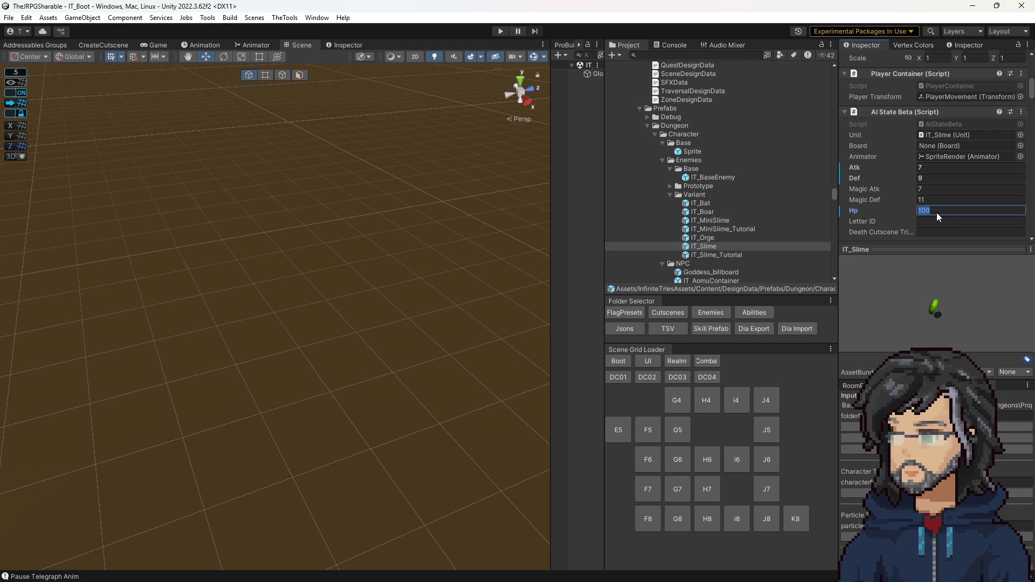
# Check IT_Bat's Hp, leaving it at 100, then select Balsamiq's Sunday list.
pyautogui.click(711, 206)
pyautogui.scroll(-2, 946, 208)
pyautogui.click(930, 180)
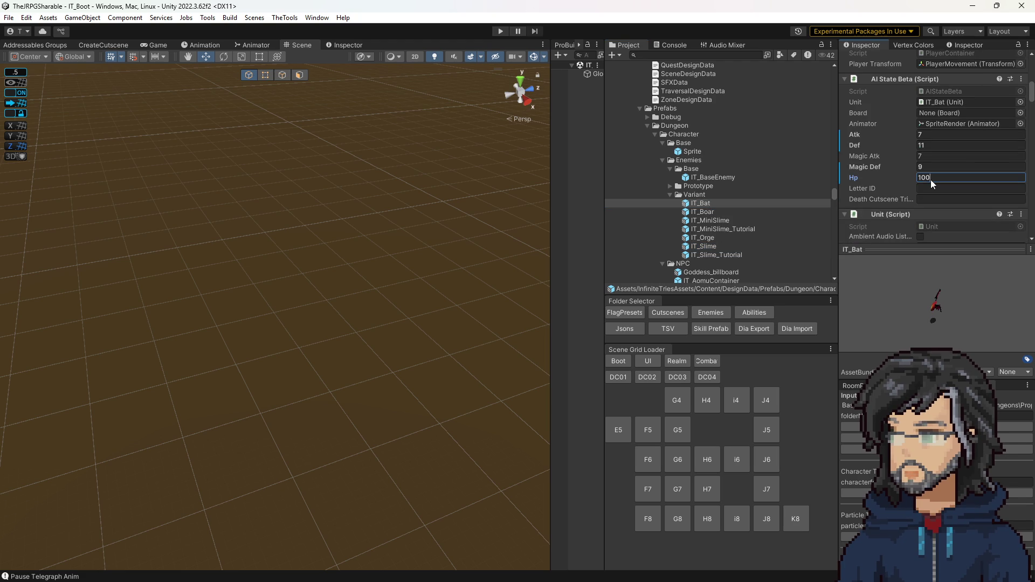
pyautogui.press('Return')
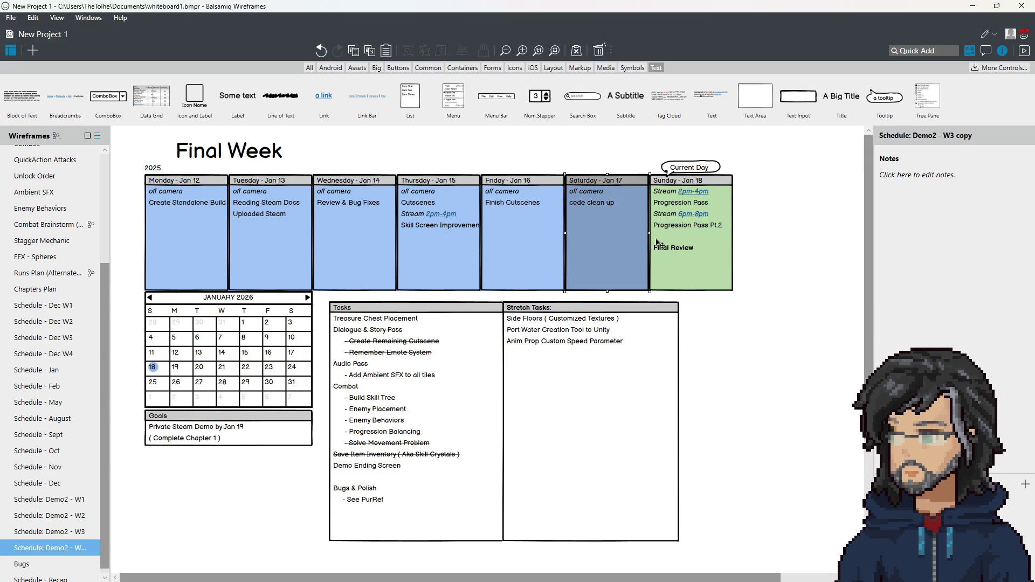
pyautogui.click(690, 236)
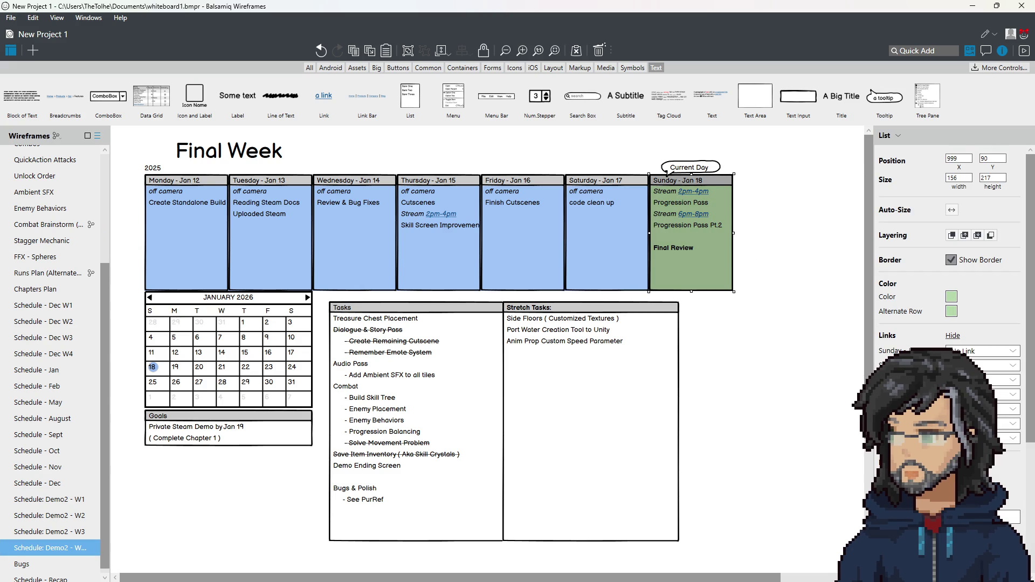